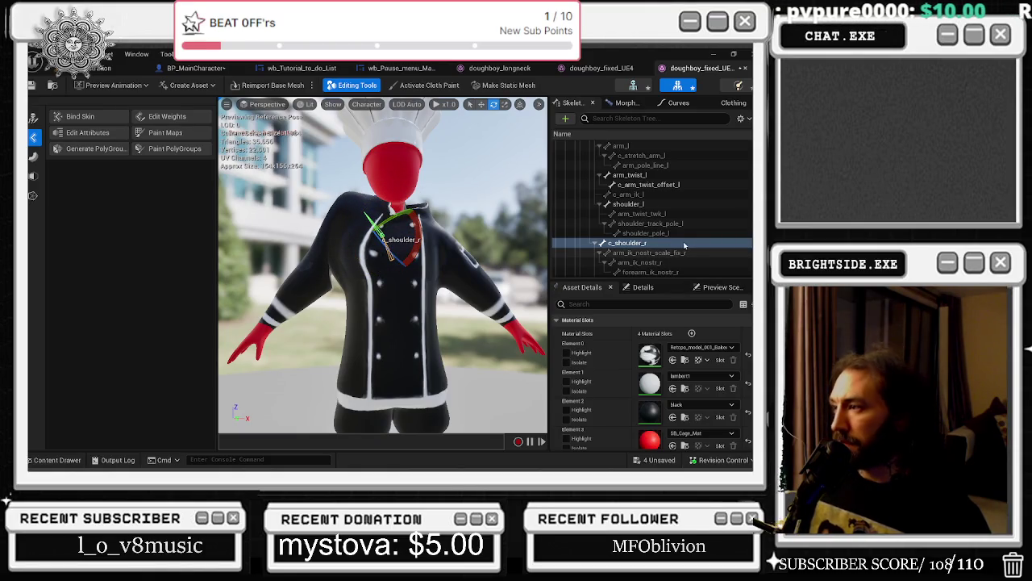
- Test-rotate the arm_twist_r and forearm_l bones, undoing each rotation
scroll(688, 244, "down", 3)
key("ctrl+z")
left_click(637, 253)
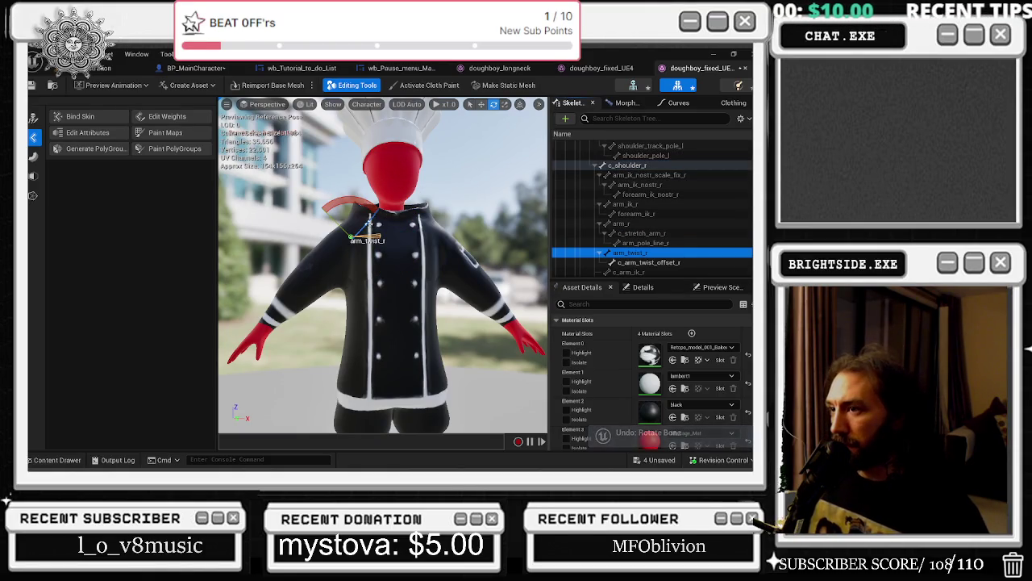
left_click_drag(320, 207, 342, 195)
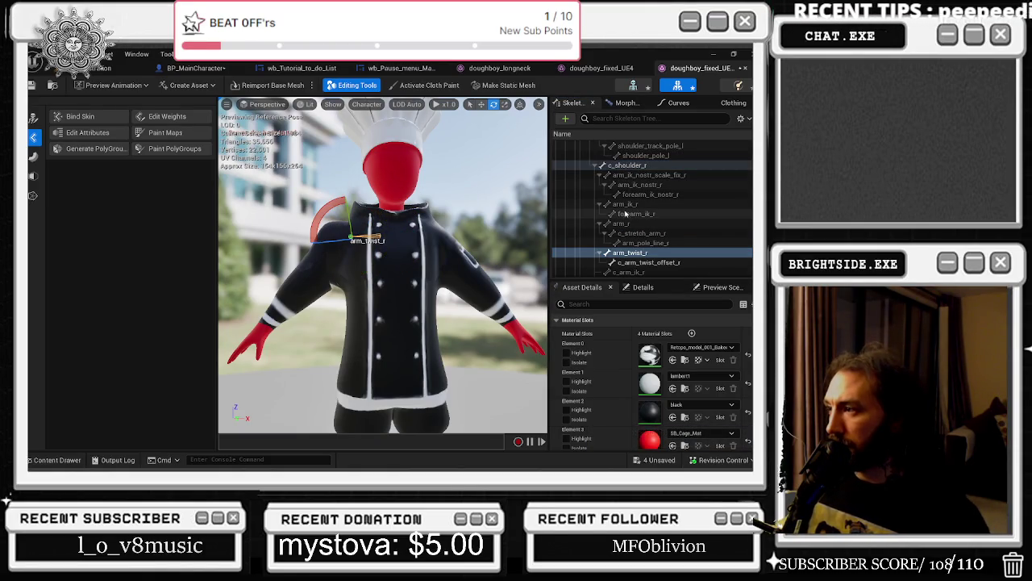
scroll(716, 239, "up", 3)
key("ctrl+z")
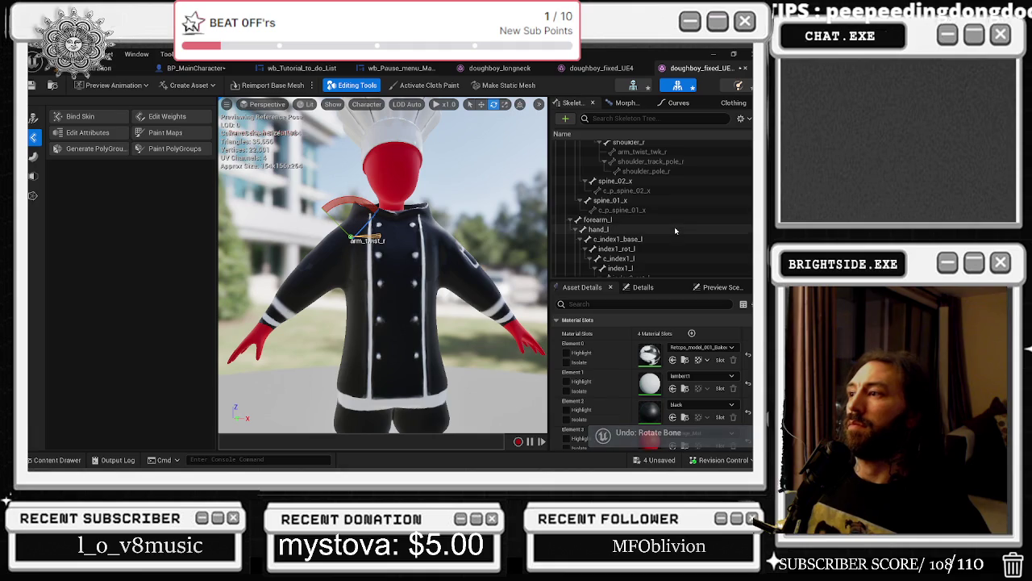
left_click(666, 221)
left_click_drag(442, 278, 468, 313)
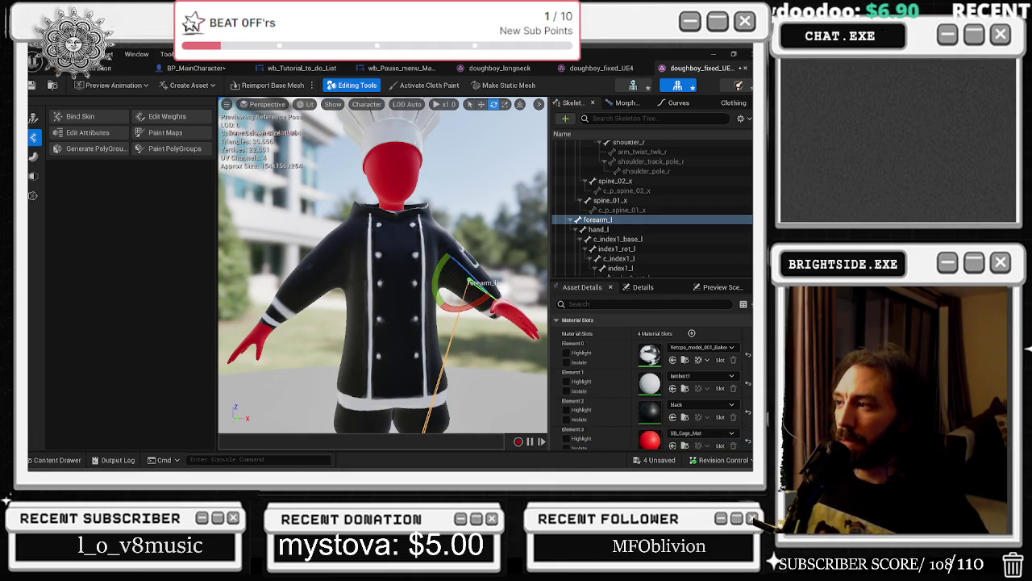
key("ctrl+z")
- Select the hand_l and c_index1_base_l bones and frame the whole character
left_click(634, 230)
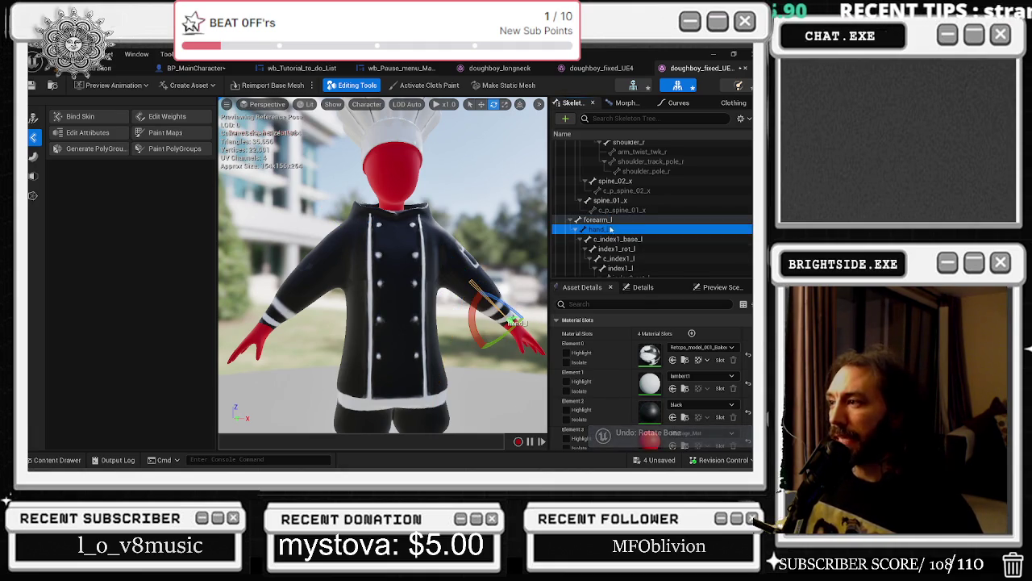
left_click(637, 239)
key("f")
scroll(650, 230, "down", 3)
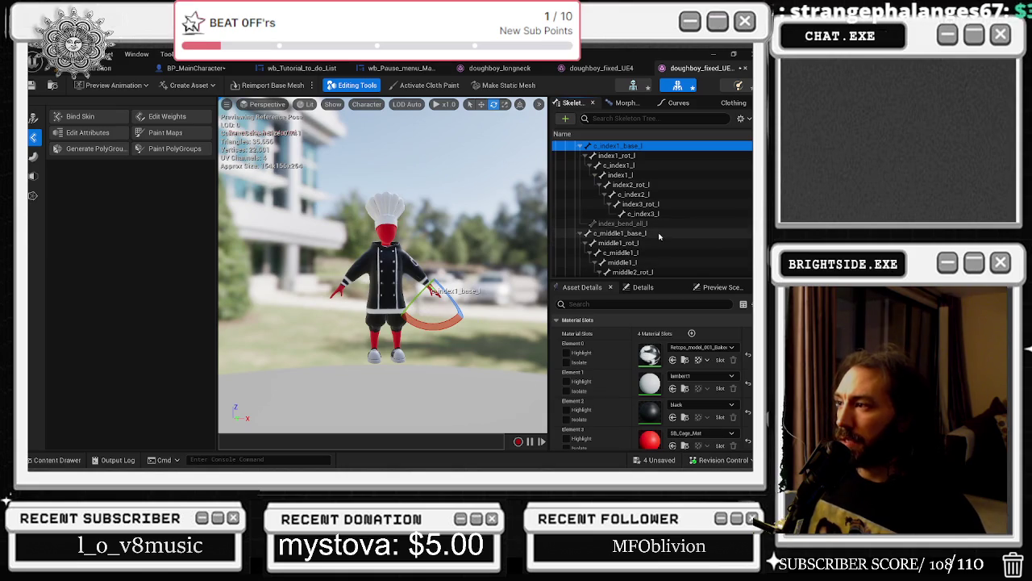
scroll(662, 239, "down", 5)
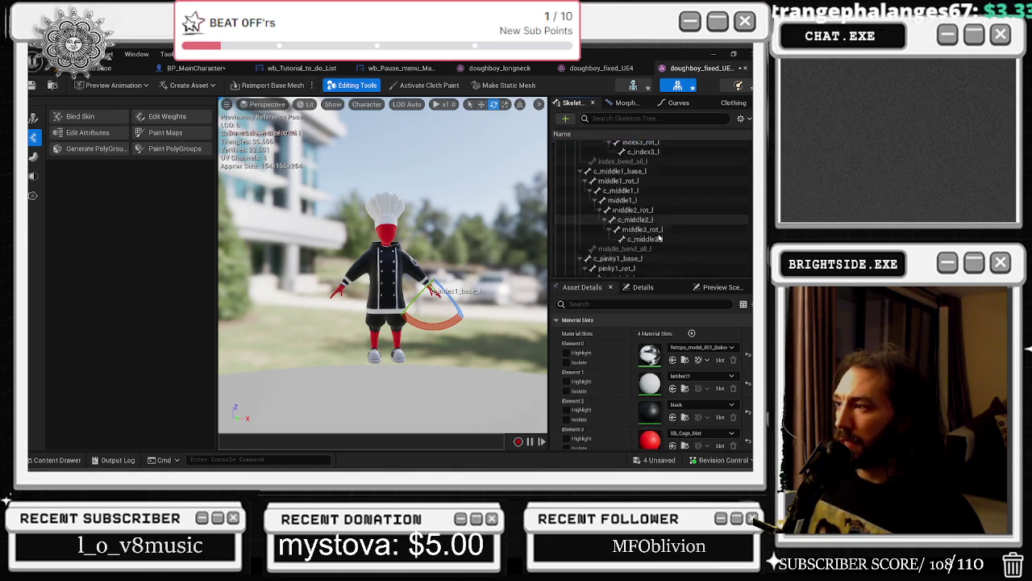
scroll(662, 237, "down", 10)
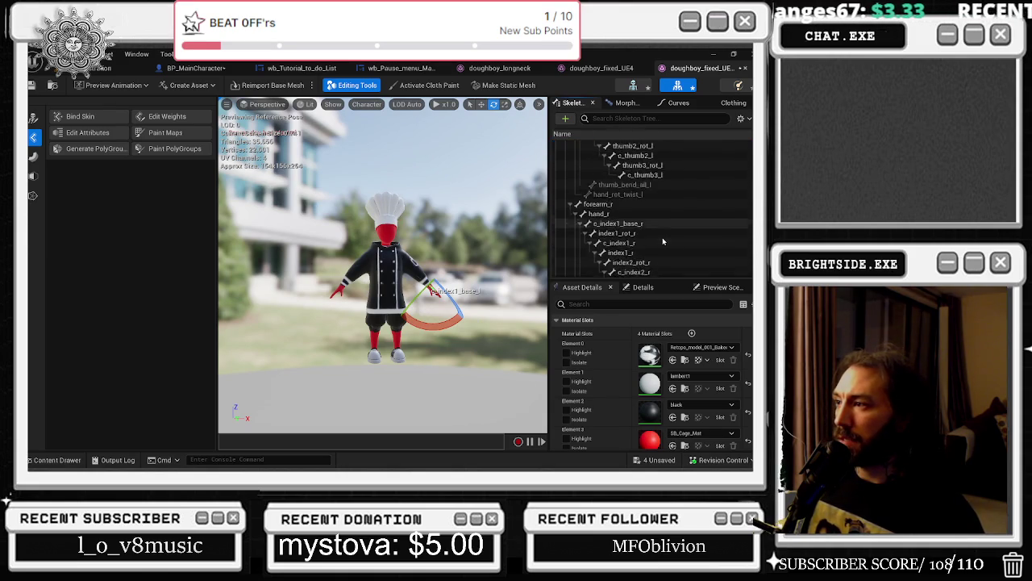
scroll(661, 189, "down", 15)
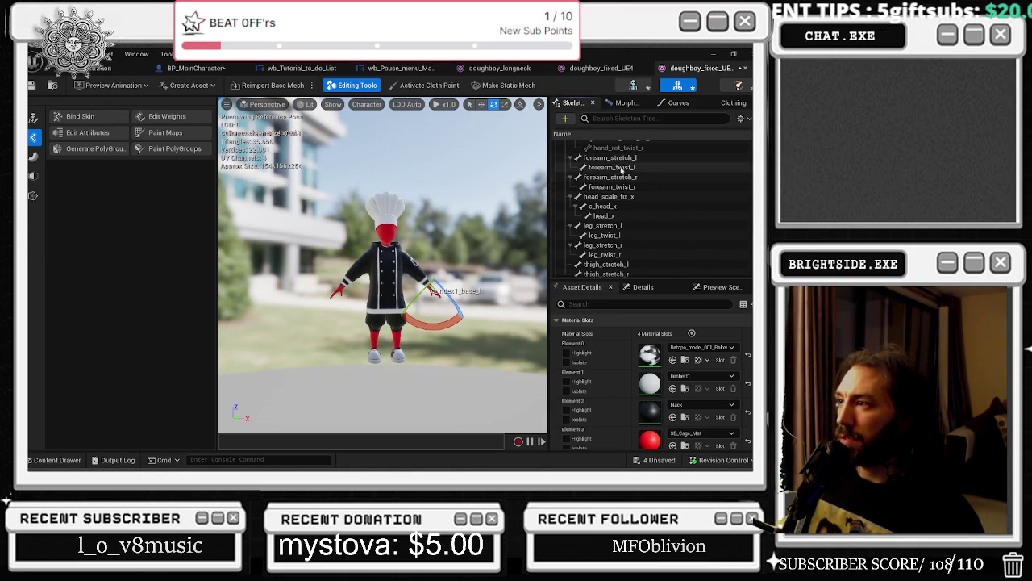
- Test the forearm_stretch_l and thigh_stretch_r bones, undoing the rotations
left_click(603, 157)
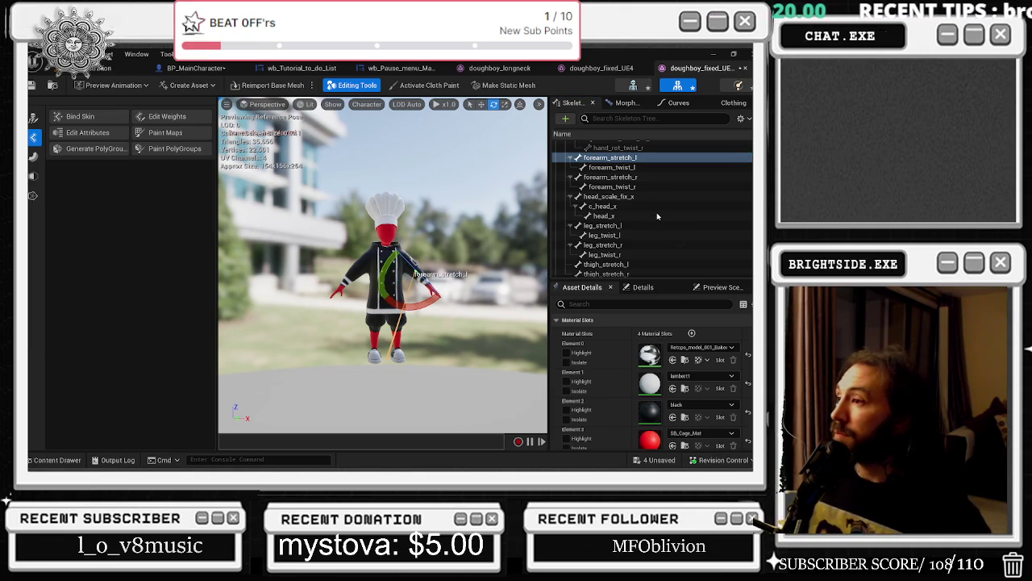
key("ctrl+z")
scroll(646, 227, "up", 5)
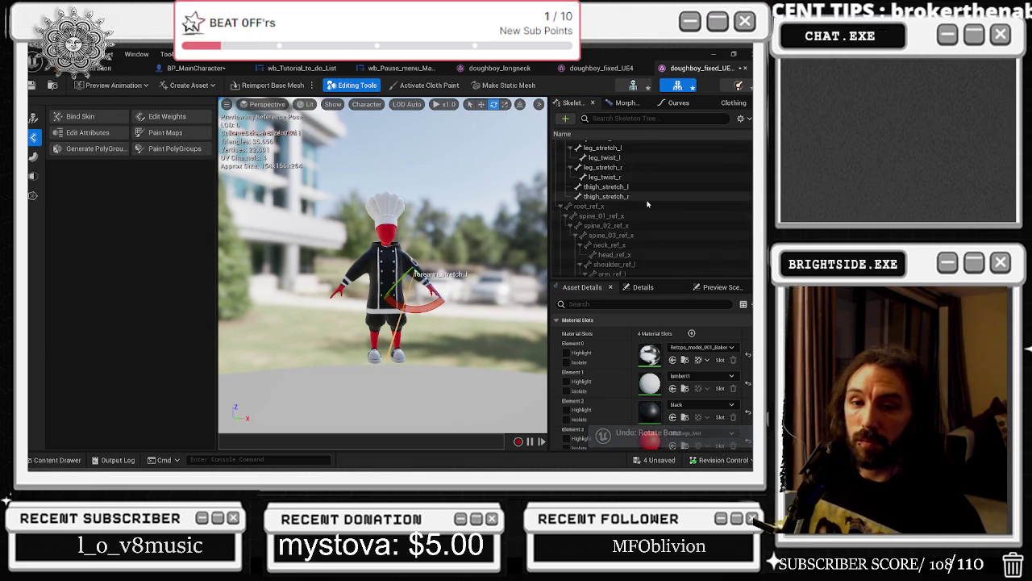
left_click(645, 211)
left_click(346, 288)
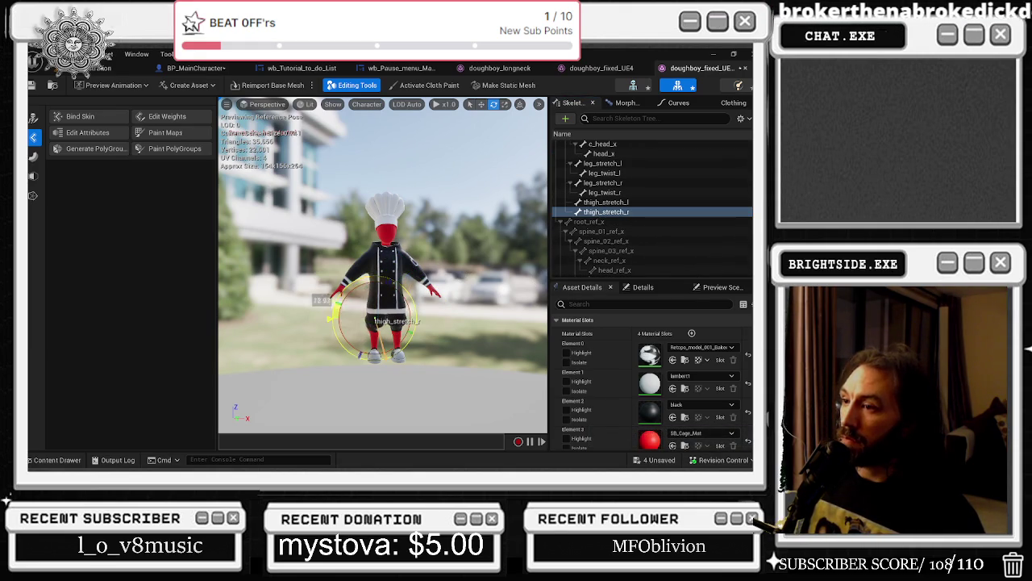
key("ctrl+z")
key("alt+Tab")
key("Escape")
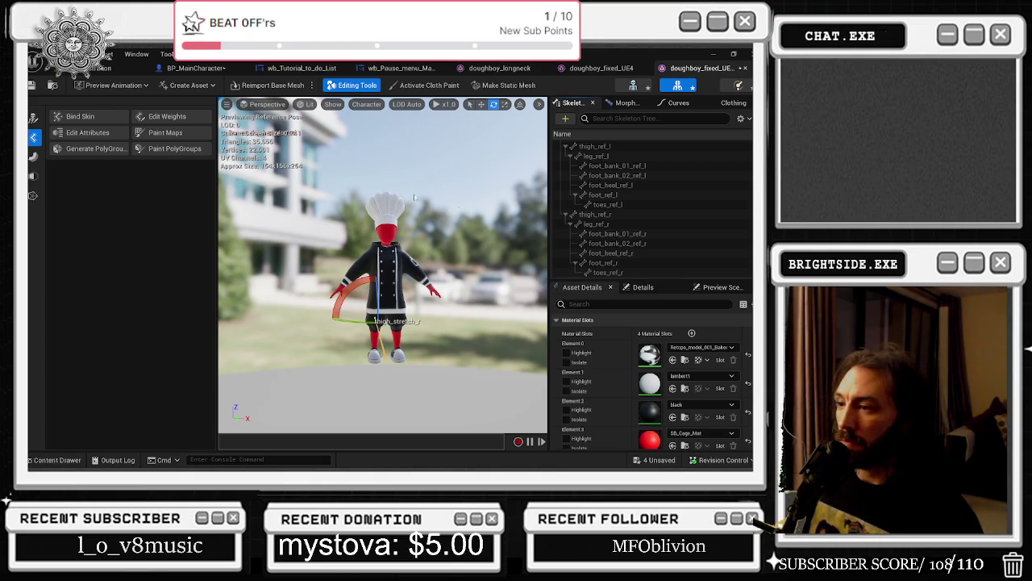
- Select c_arms_pole_l, then test-rotate the foot_ik_l bone and undo it
scroll(645, 242, "up", 5)
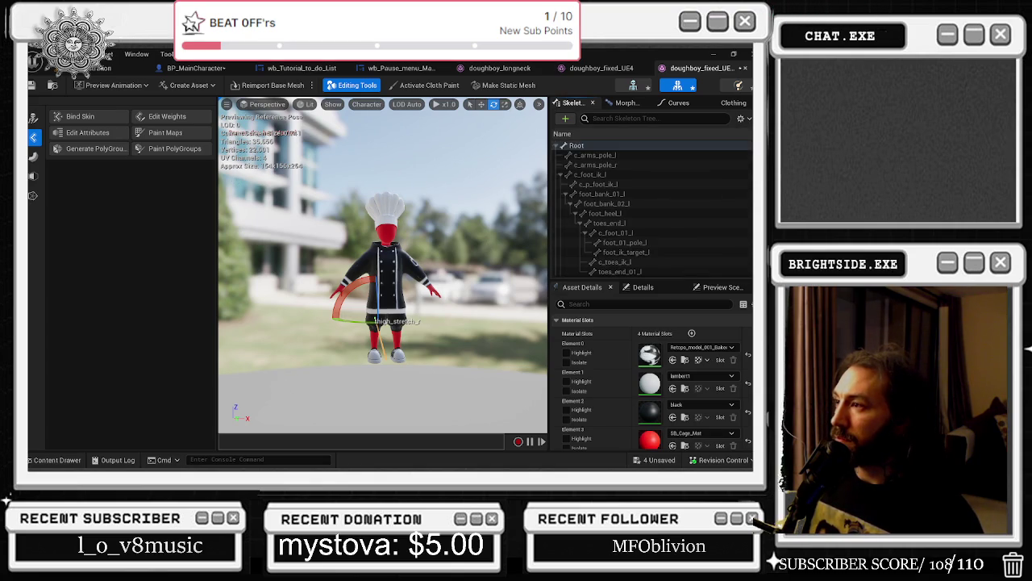
left_click(631, 156)
scroll(630, 174, "down", 3)
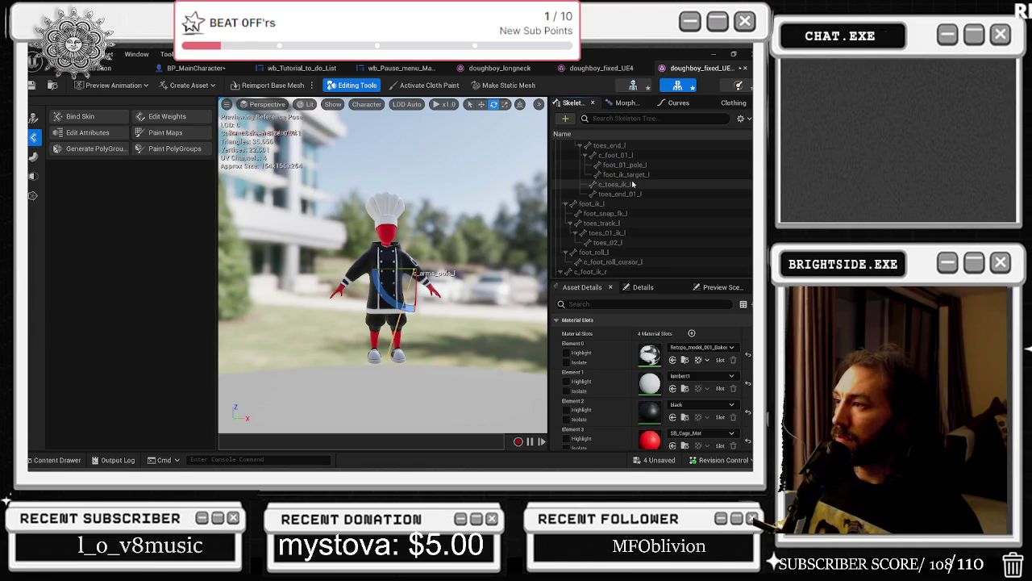
left_click(615, 189)
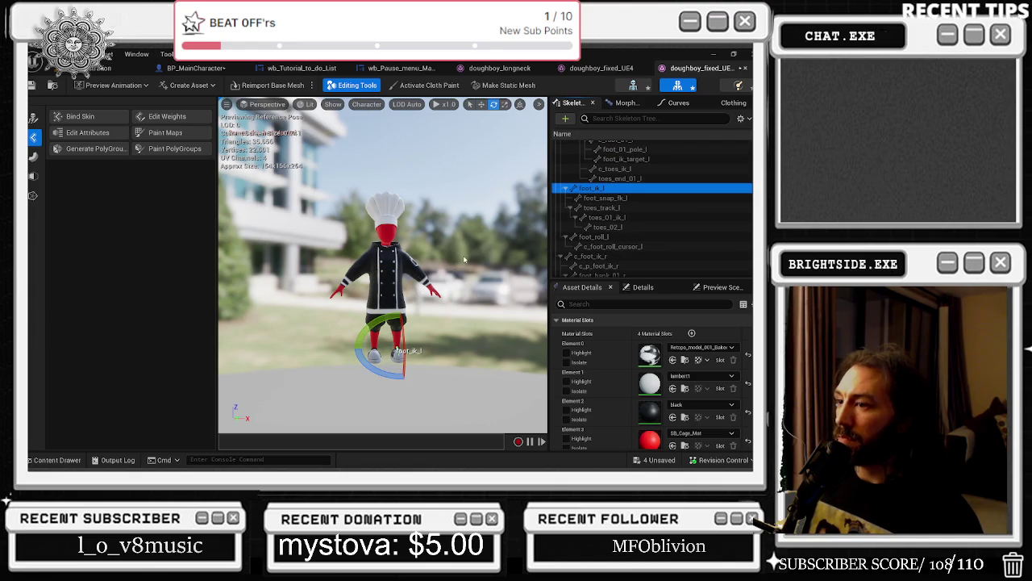
left_click_drag(387, 314, 385, 316)
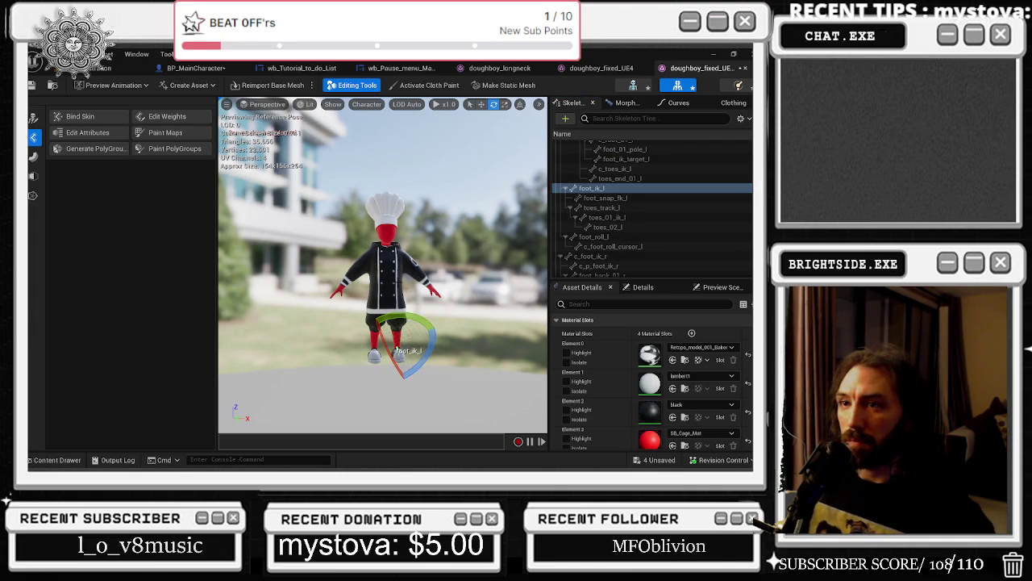
key("ctrl+z")
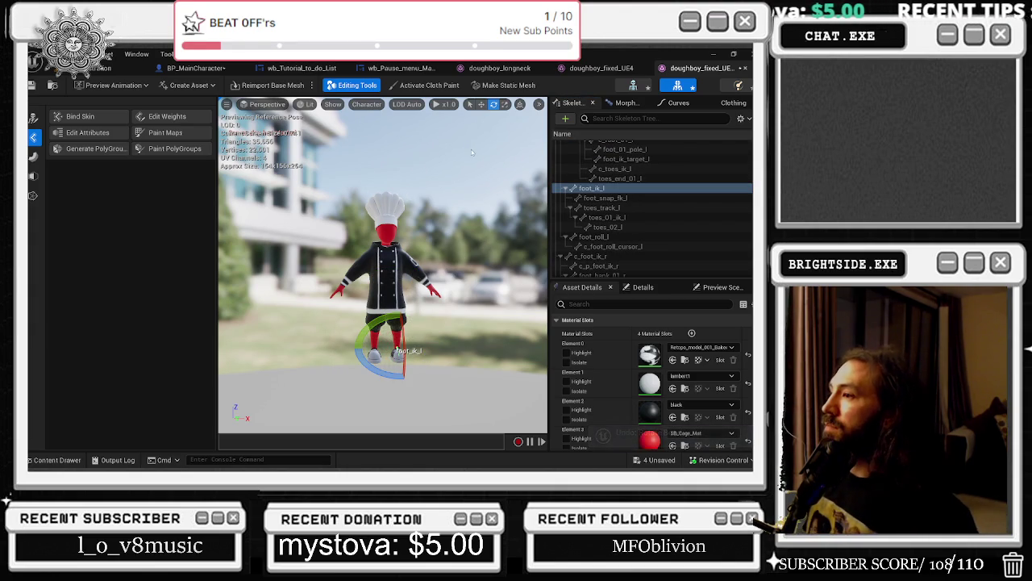
scroll(654, 207, "up", 5)
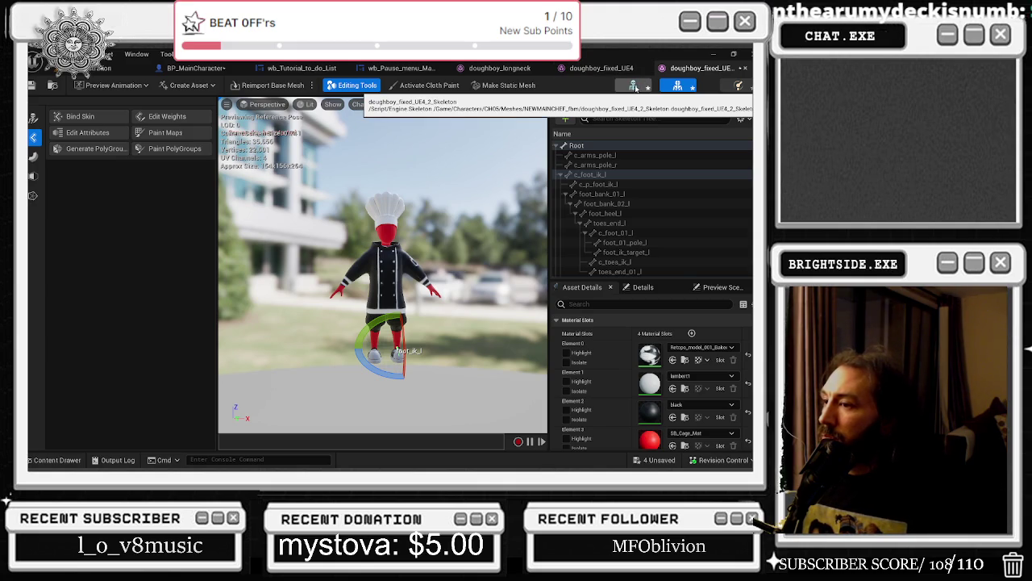
- Open the skeleton, inspect the c_traj and root_x physics bodies, then close the physics asset
left_click(635, 87)
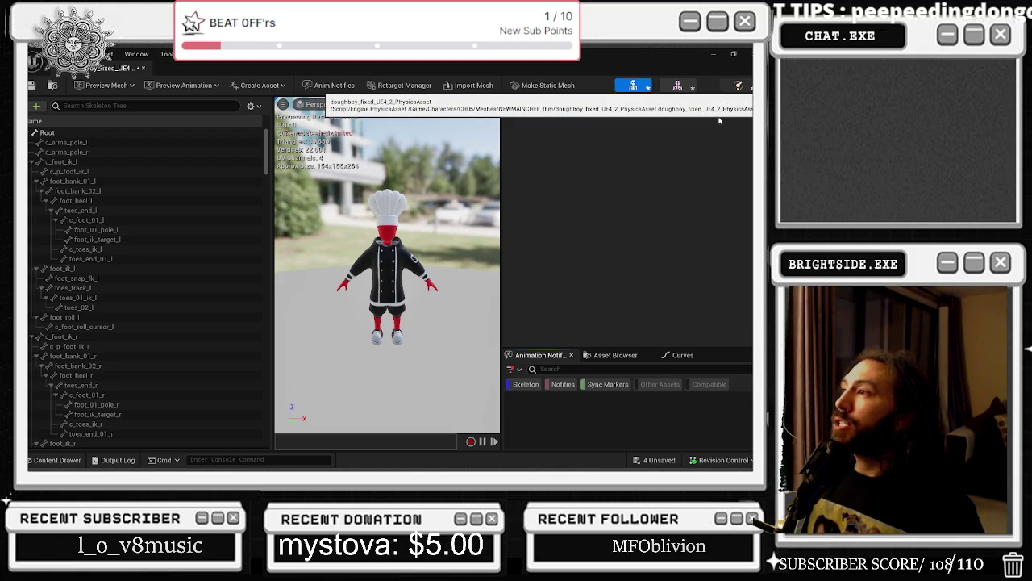
left_click(679, 87)
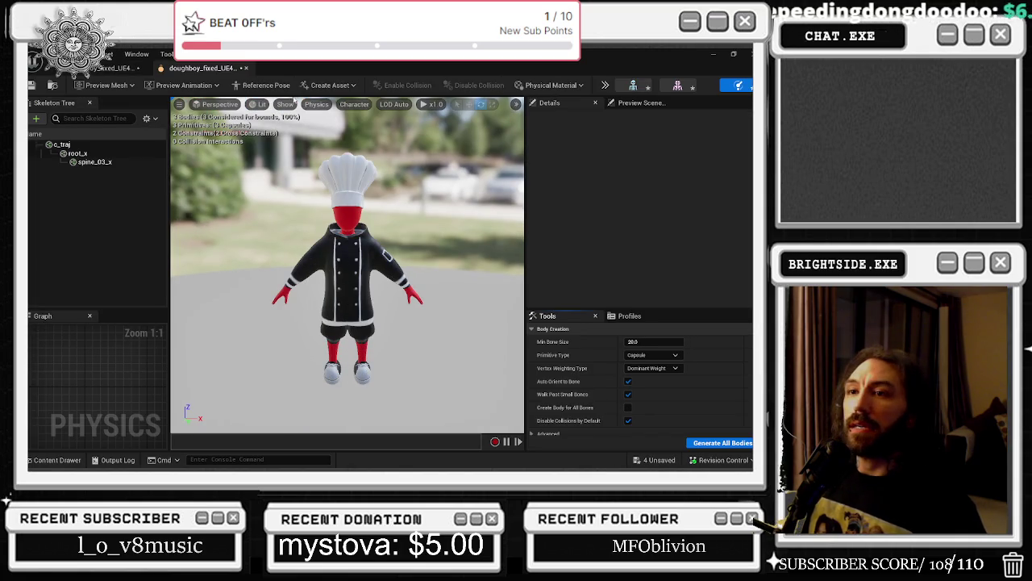
left_click(123, 146)
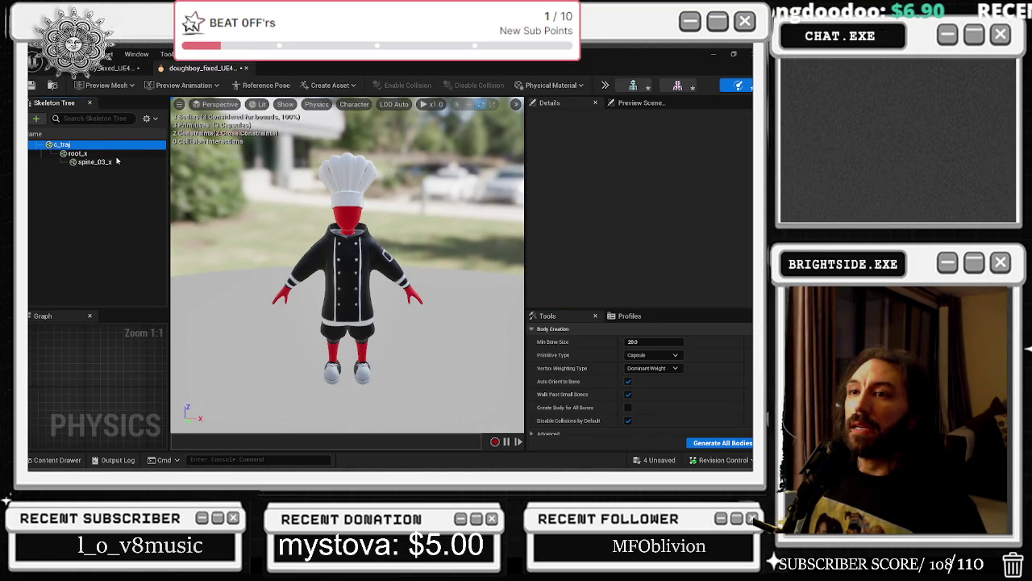
left_click(117, 154)
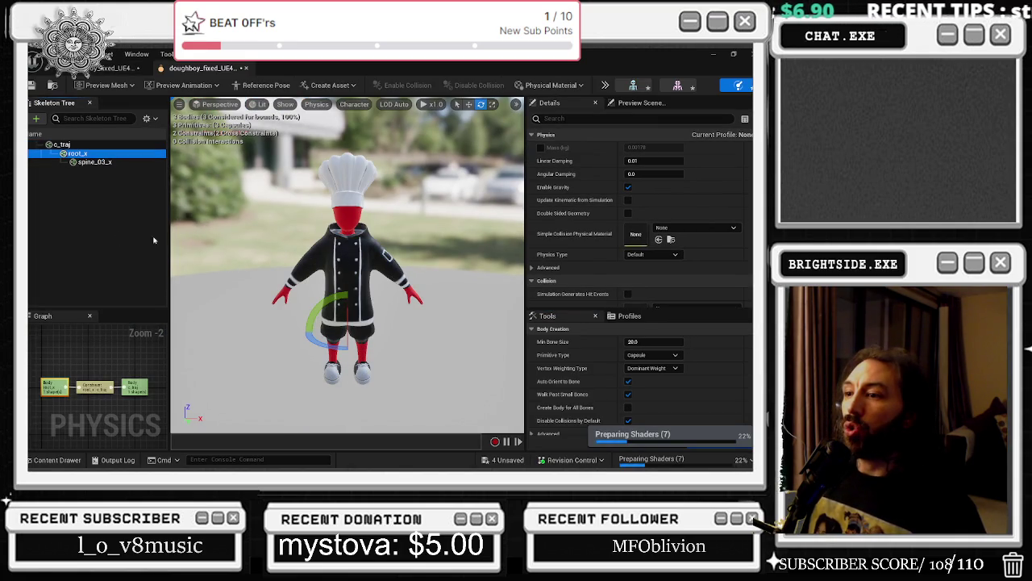
left_click(337, 298)
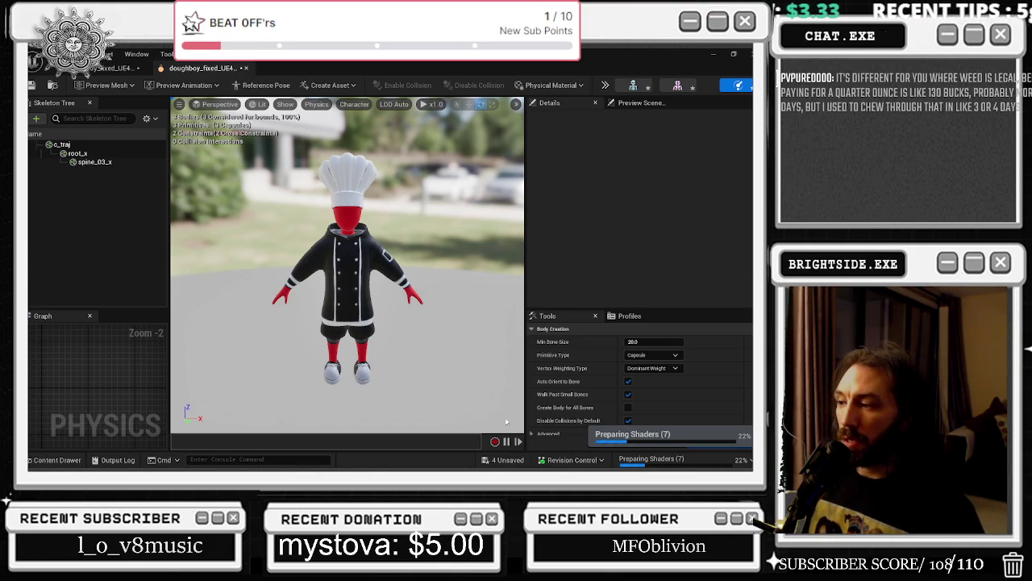
left_click(347, 258)
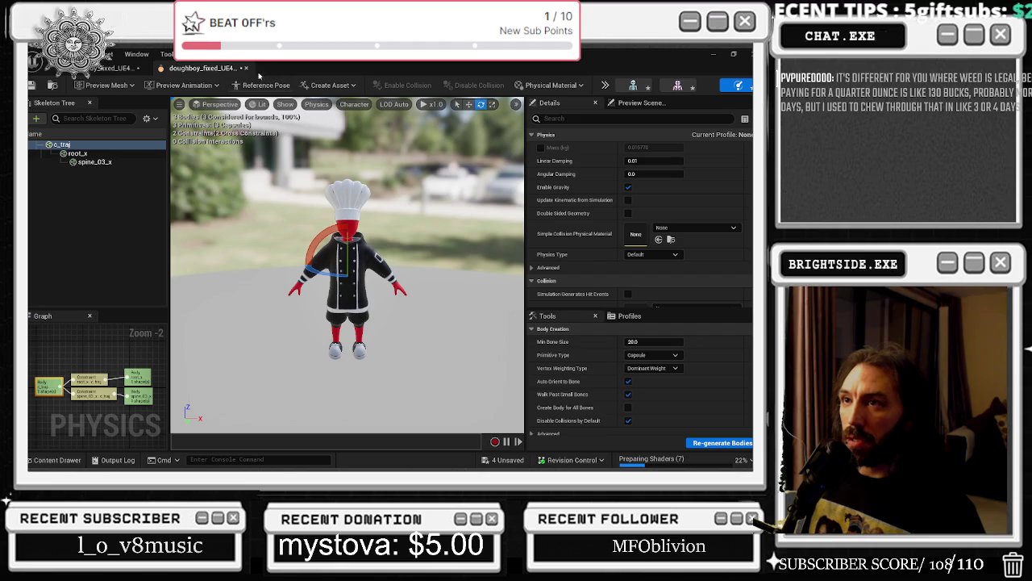
left_click(247, 68)
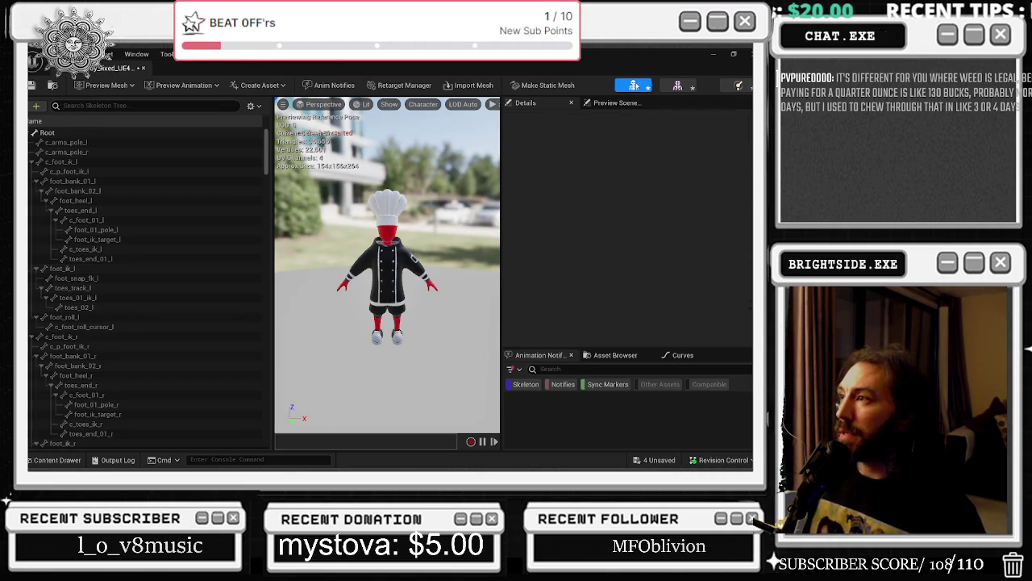
- Glance at preview scene settings and the Asset and Window menus, then open the Retarget Manager
left_click(621, 103)
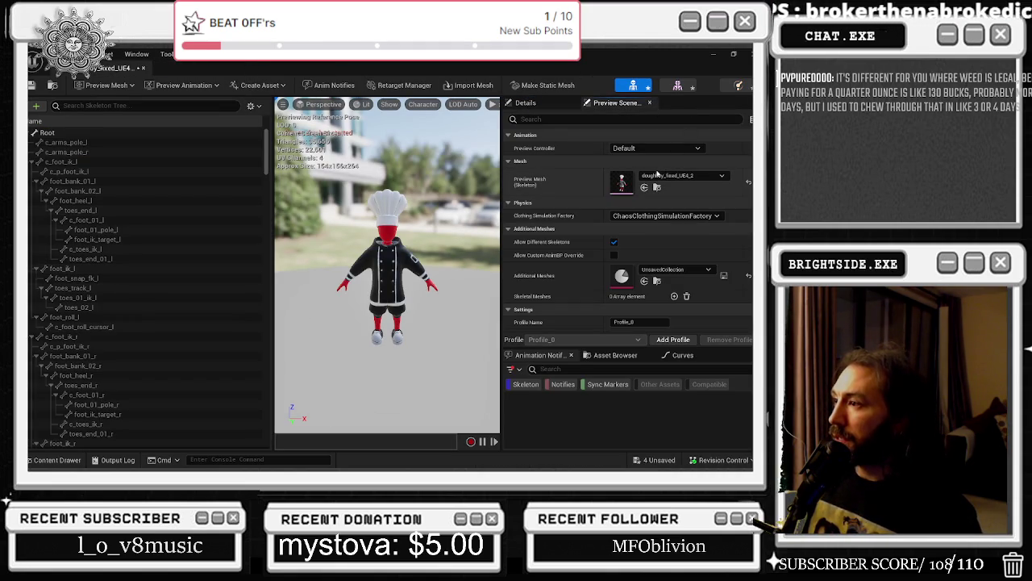
scroll(652, 187, "down", 2)
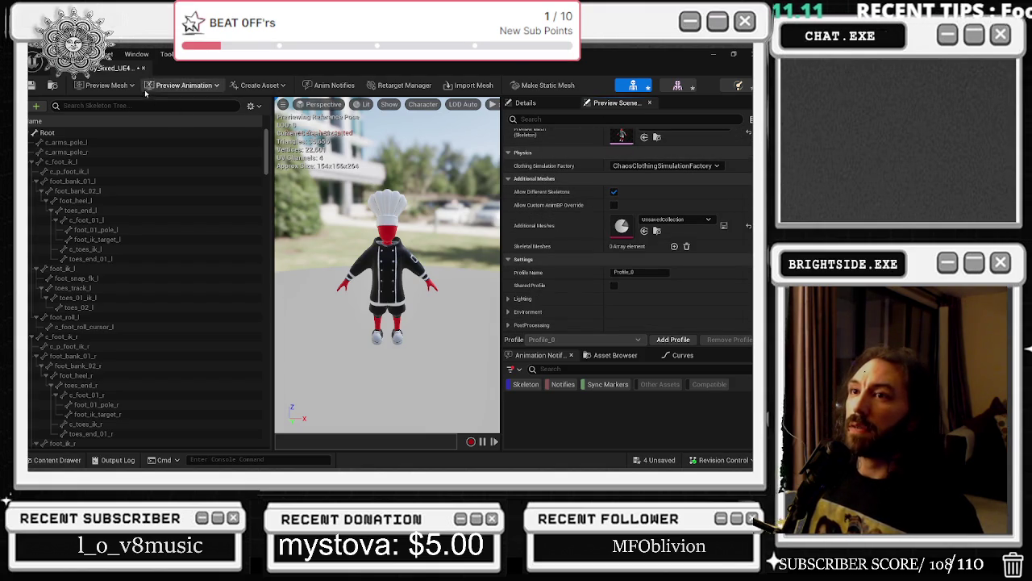
left_click(105, 55)
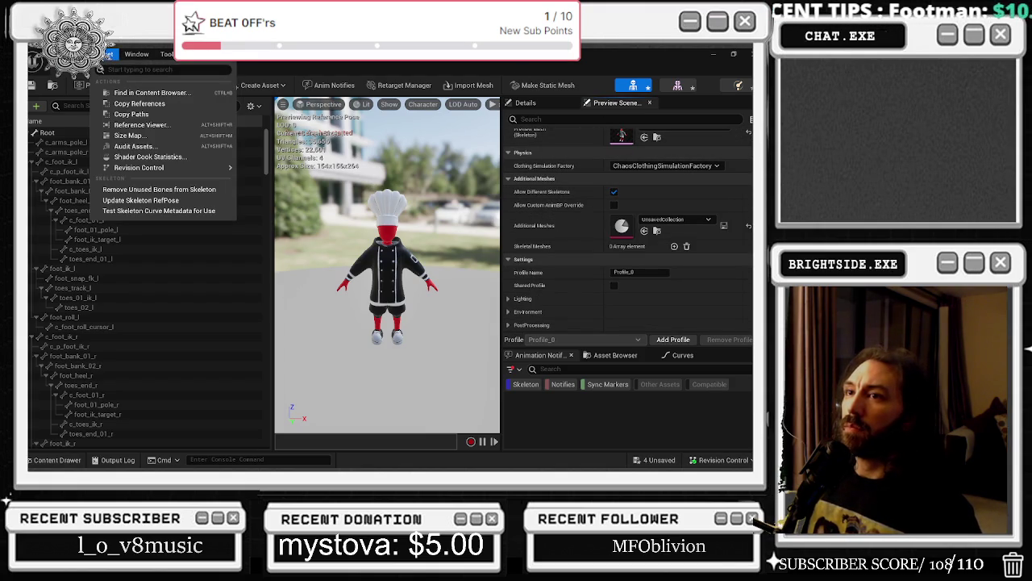
mouse_move(141, 54)
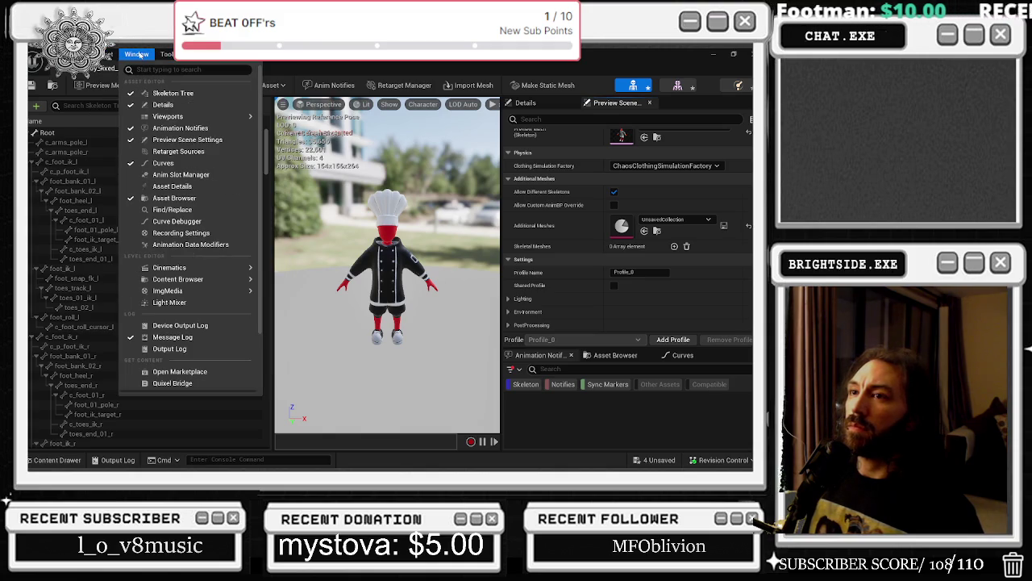
left_click(609, 80)
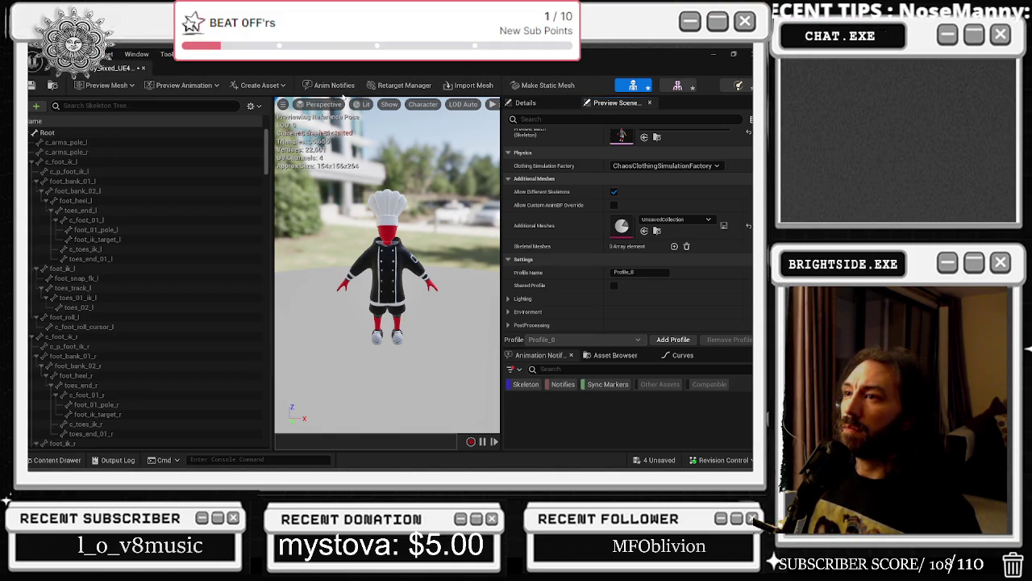
left_click(406, 86)
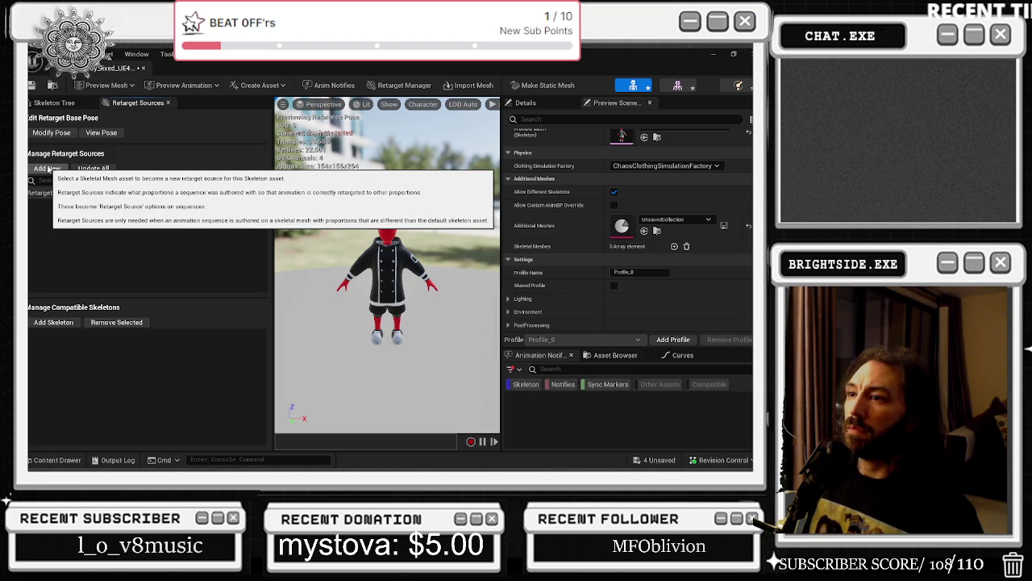
- Add doughboy_fixed_UE4_2 as a retarget source and select it
left_click(47, 168)
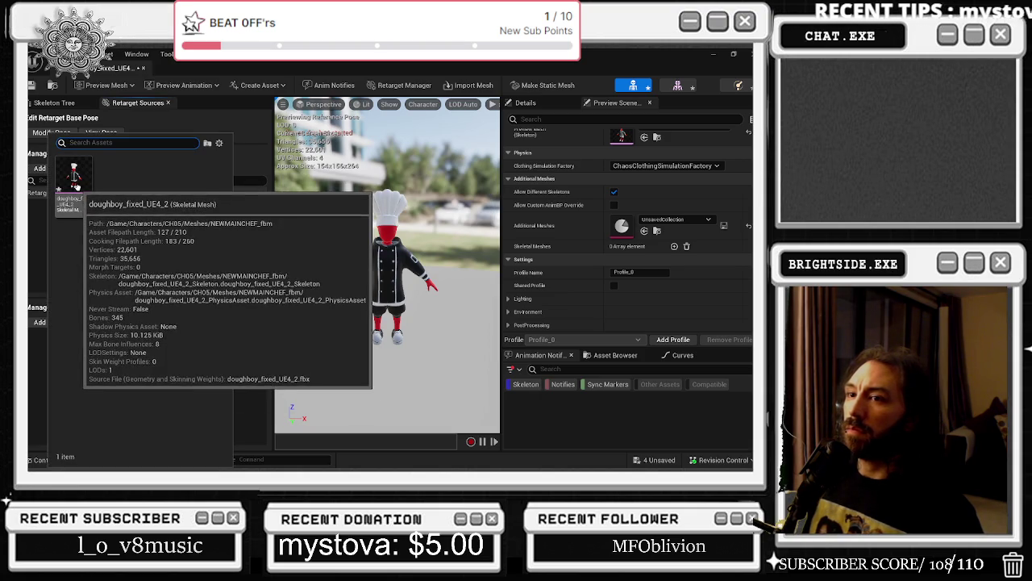
left_click(87, 200)
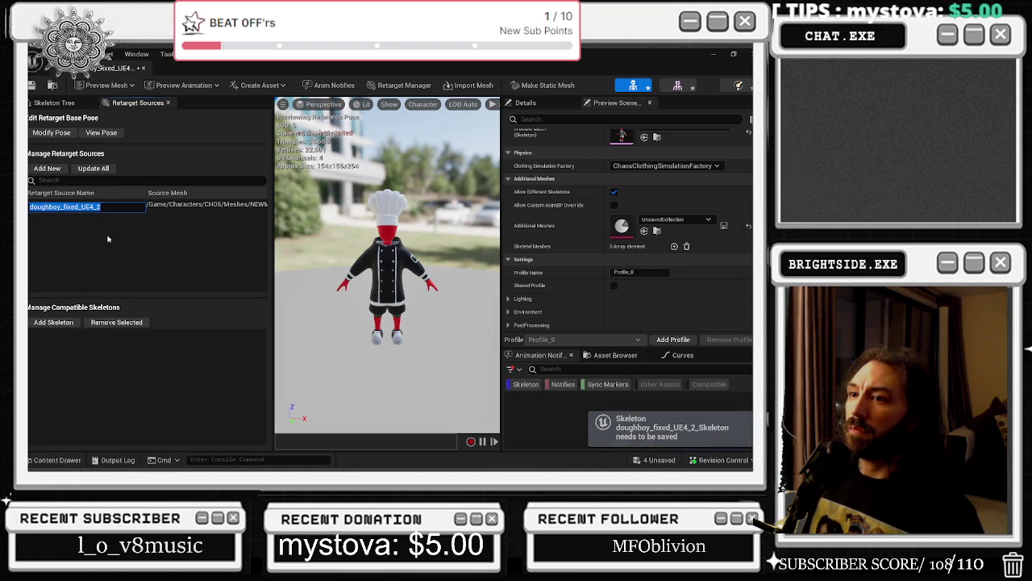
left_click(55, 169)
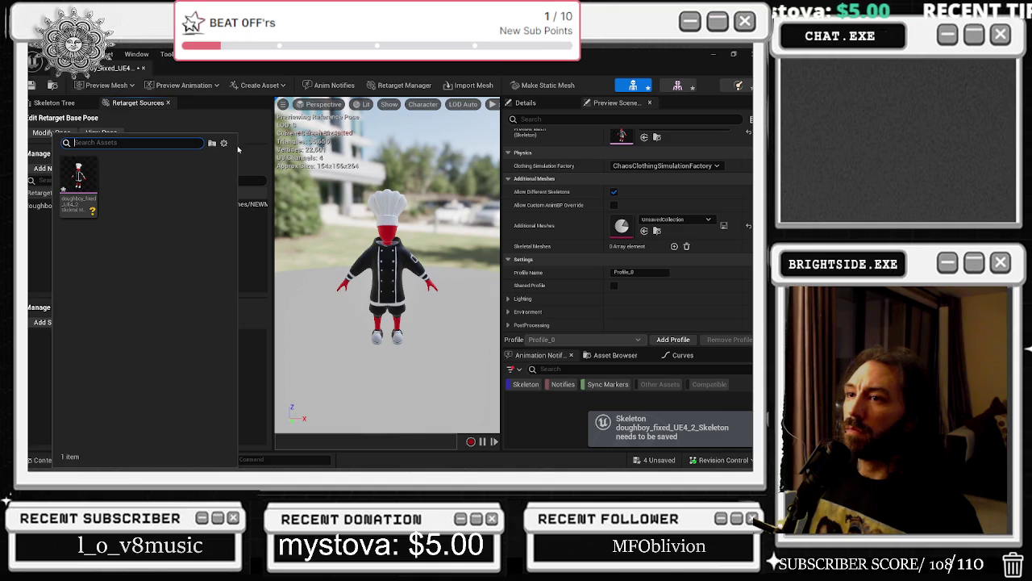
left_click(263, 131)
left_click(153, 205)
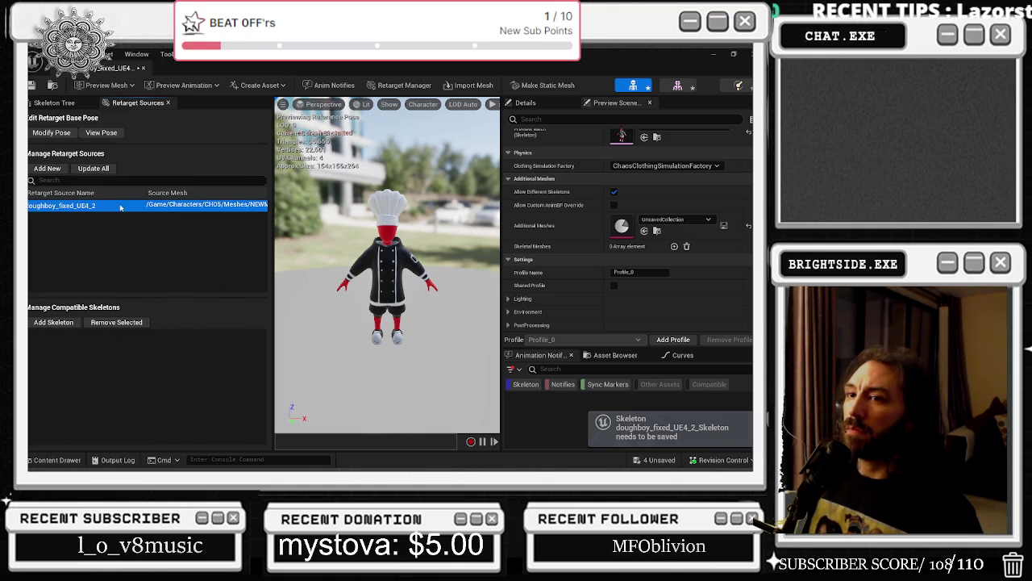
- Search 'ue4' and add Mannequin_UE4_BMMCS_Skeleton as a compatible skeleton
left_click(53, 322)
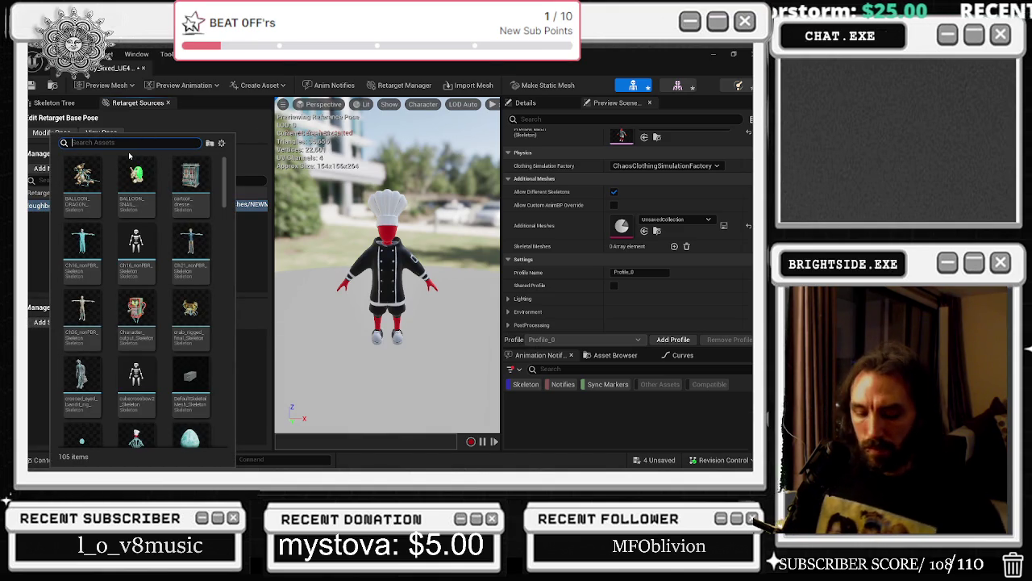
type("ue4")
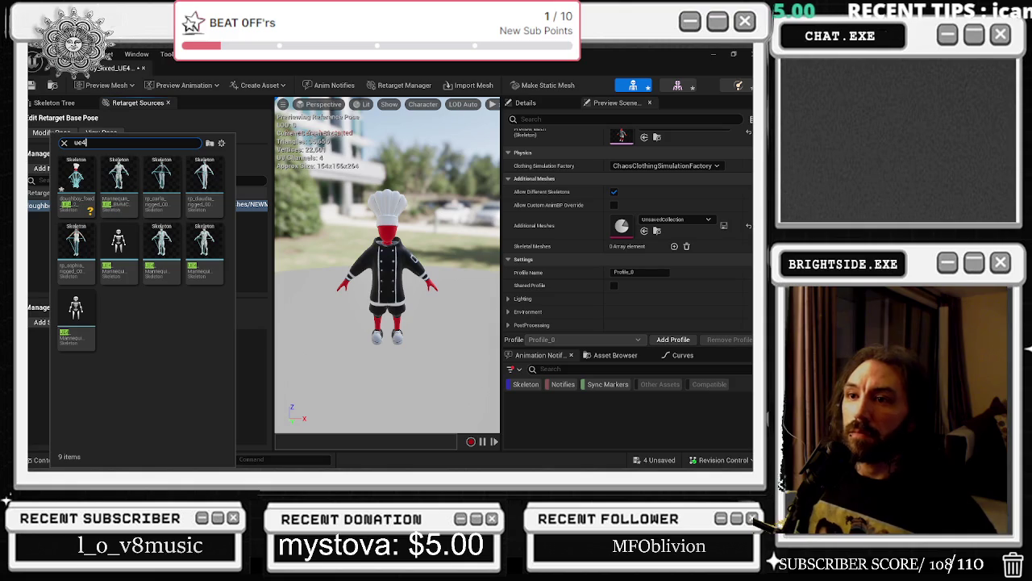
left_click(129, 186)
key("Return")
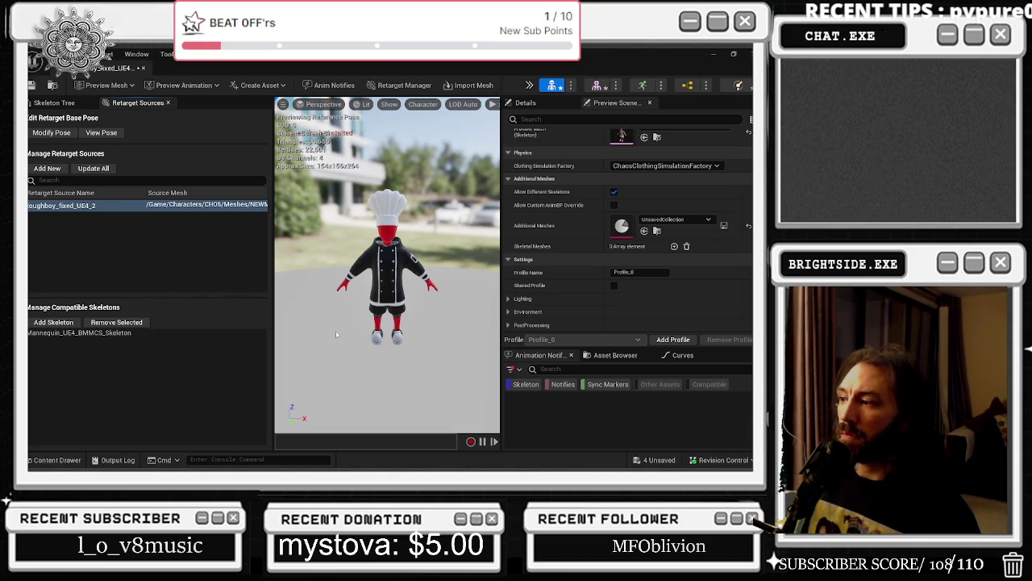
- Cancel the autosave, select Mannequin_UE4_BMMCS_Skeleton, and go back to the Skeleton Tree
left_click_drag(373, 295, 393, 255)
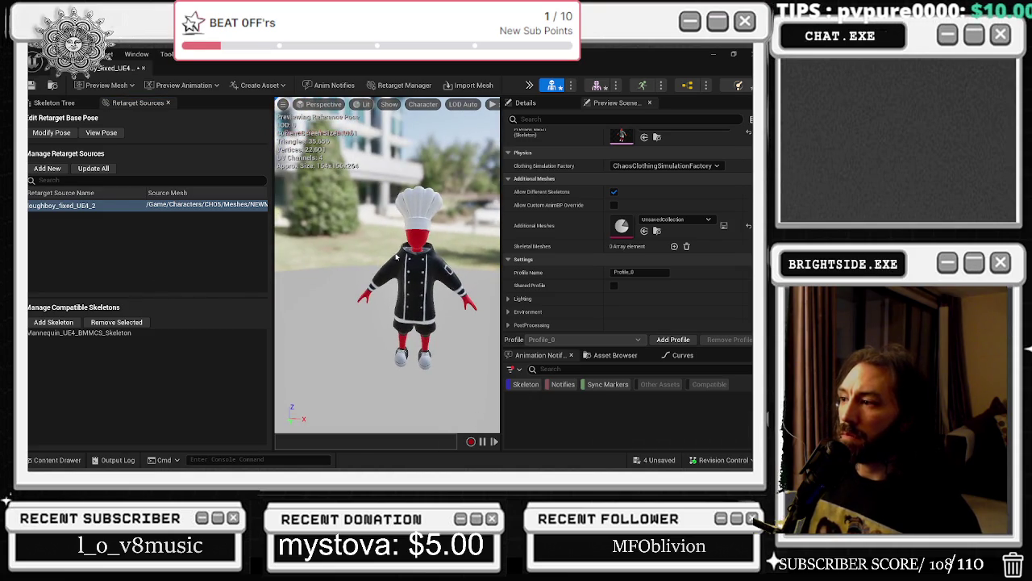
scroll(536, 286, "up", 2)
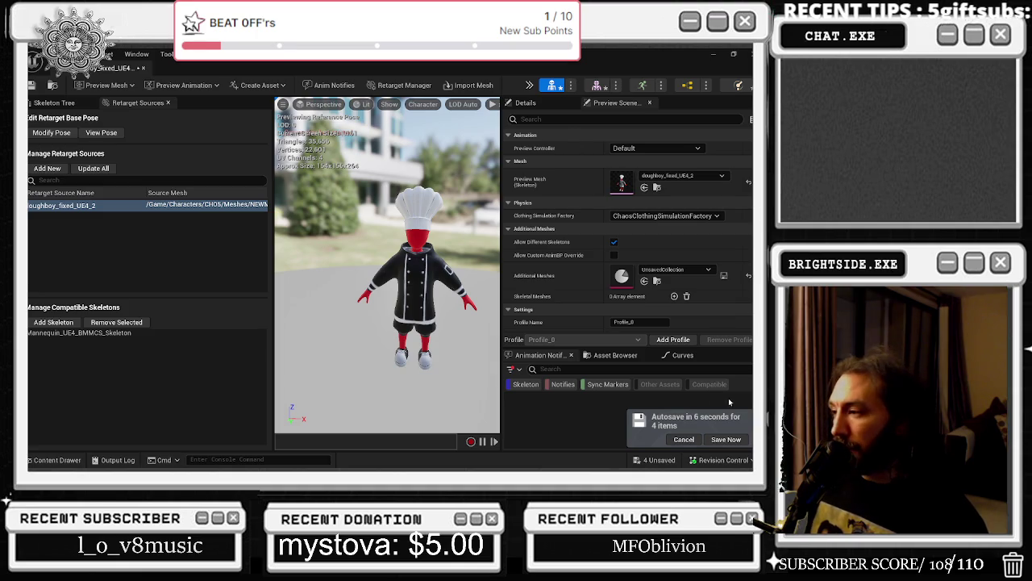
left_click(692, 440)
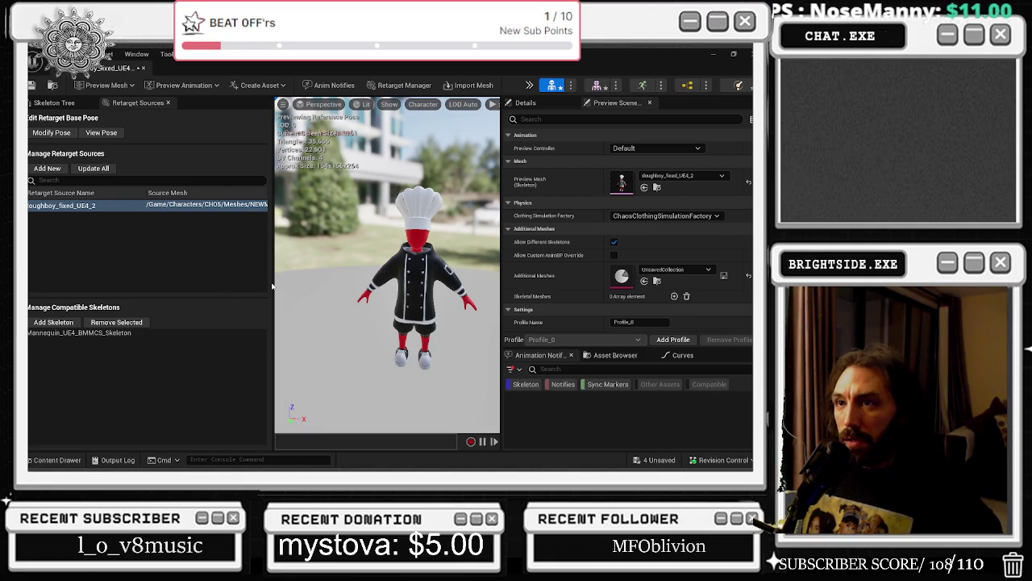
scroll(732, 279, "down", 2)
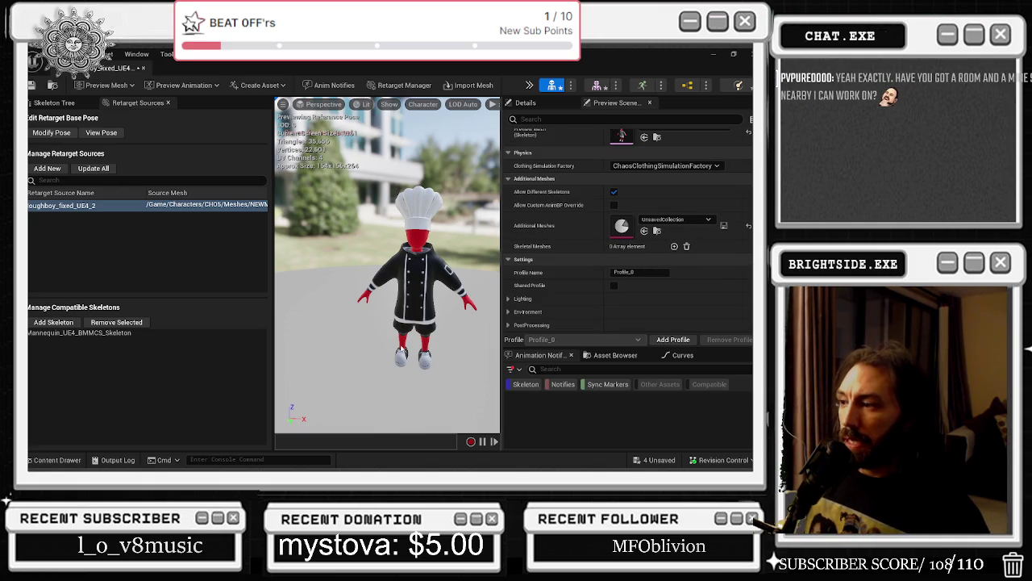
left_click_drag(387, 267, 379, 270)
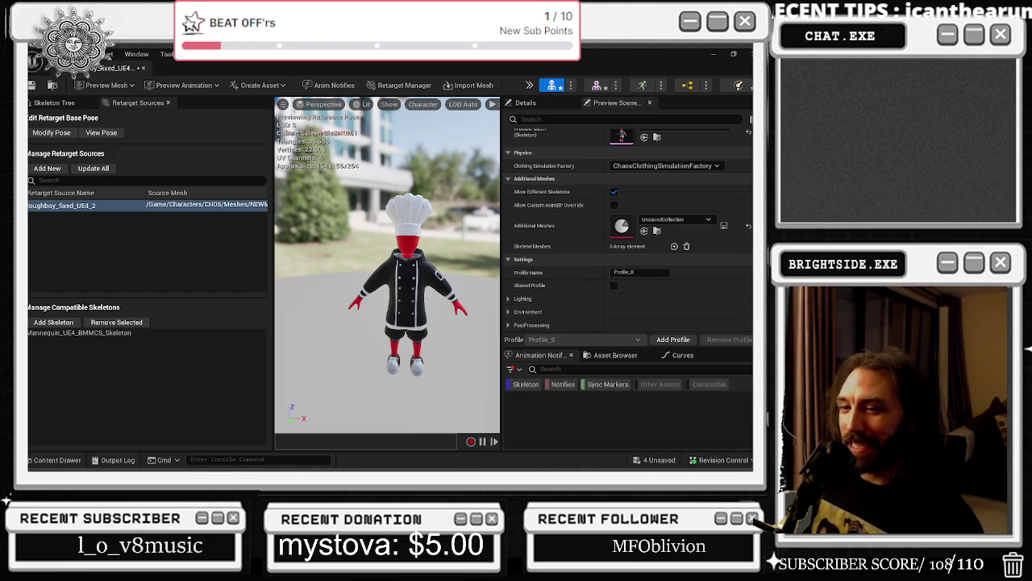
left_click(82, 334)
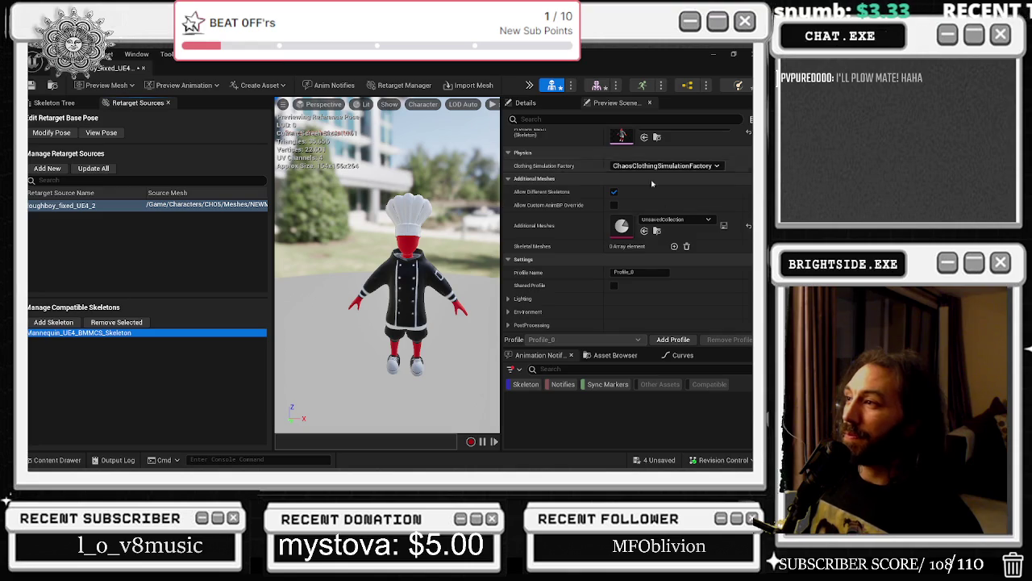
scroll(634, 166, "up", 2)
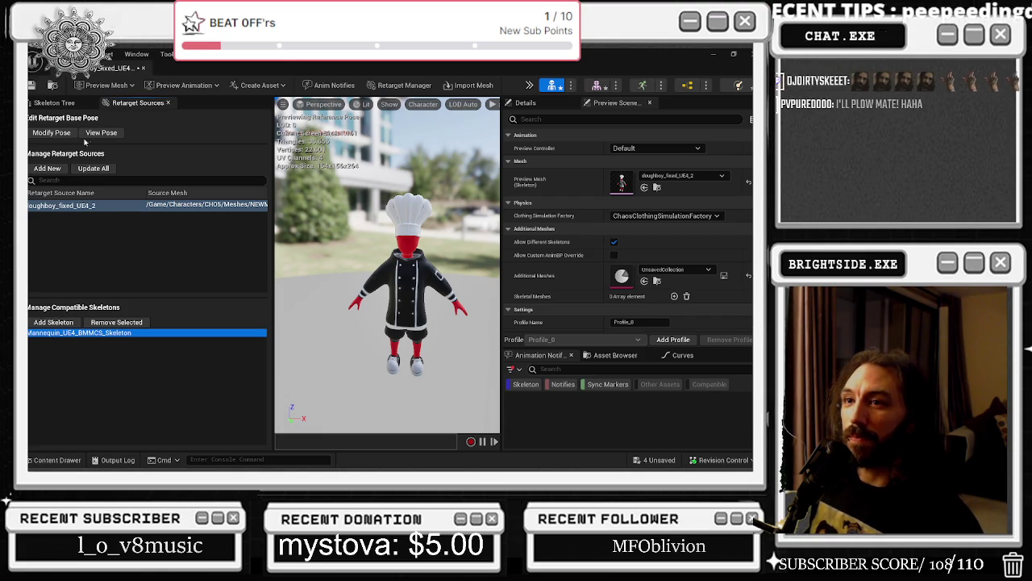
left_click(55, 103)
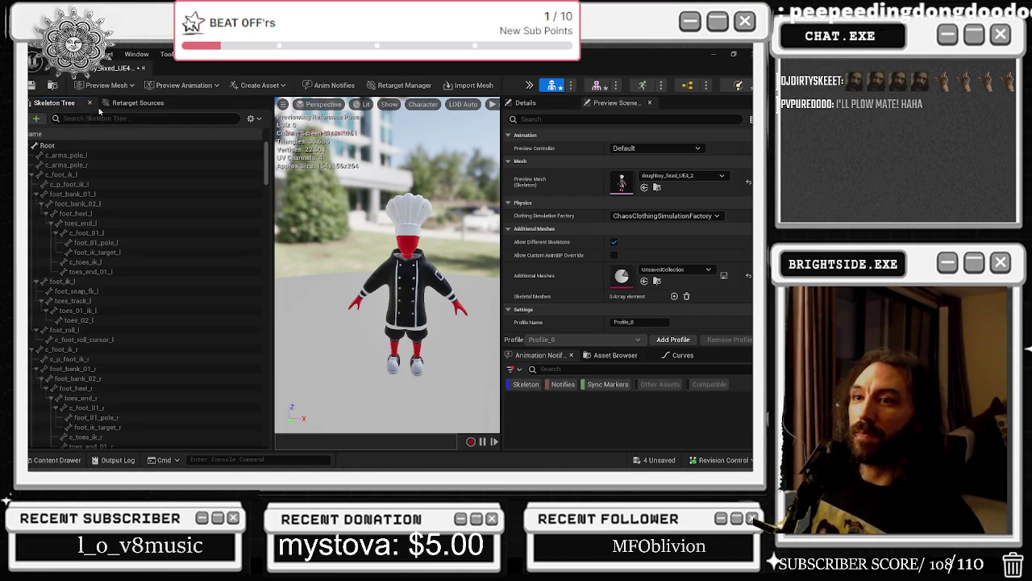
- In Retarget Sources, refresh the doughboy_fixed_UE4_2 source with Update All
left_click(137, 102)
right_click(93, 207)
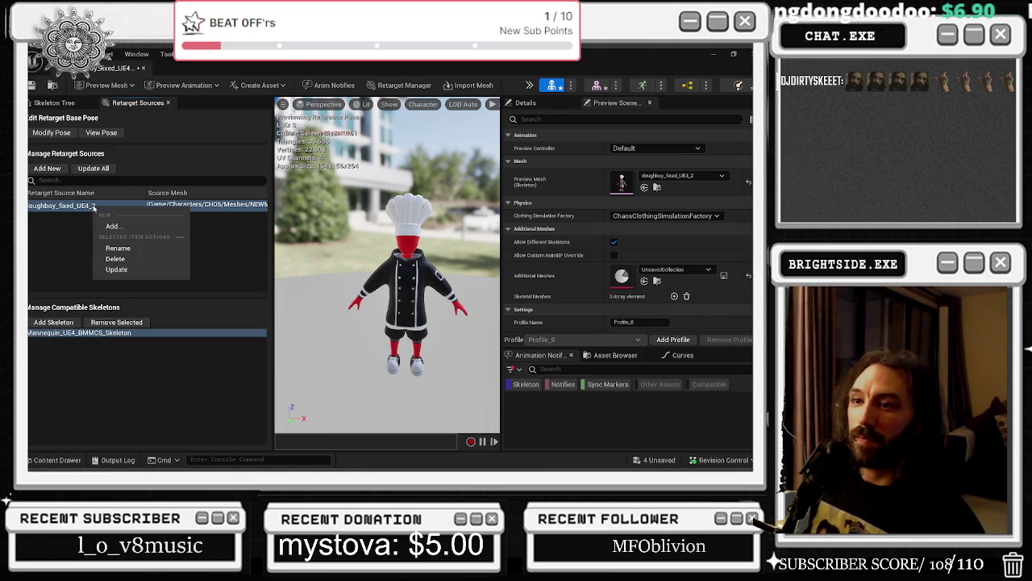
left_click(67, 324)
left_click(59, 333)
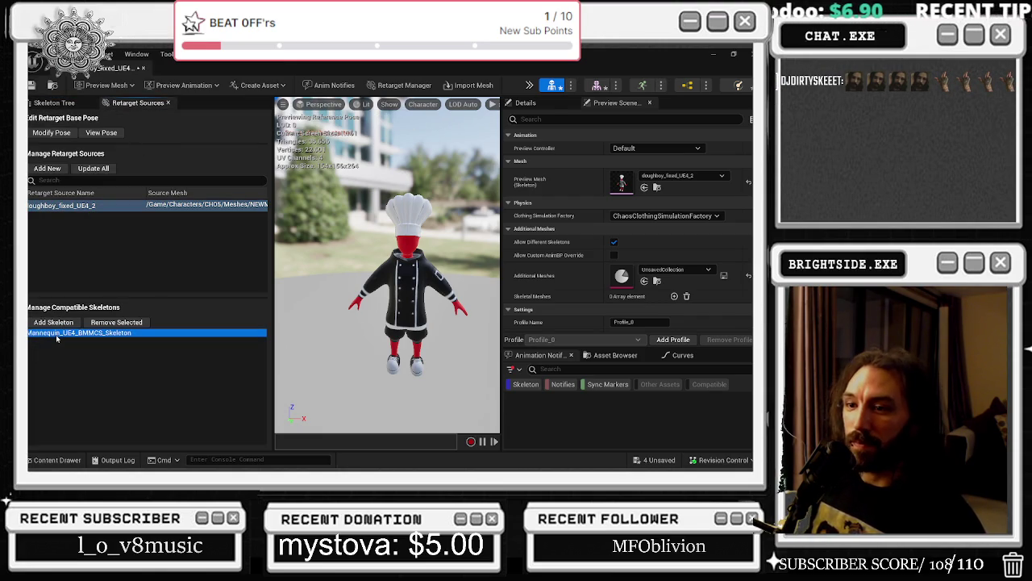
left_click(90, 170)
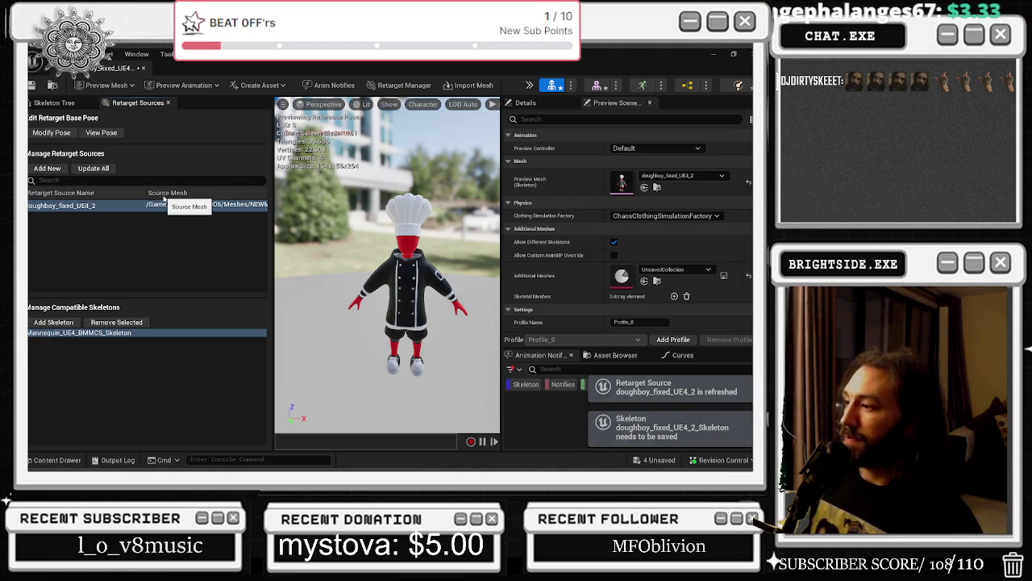
- Save the skeleton and show the chef mesh assets in the NEWMAINCHEF_fbm folder
left_click(31, 85)
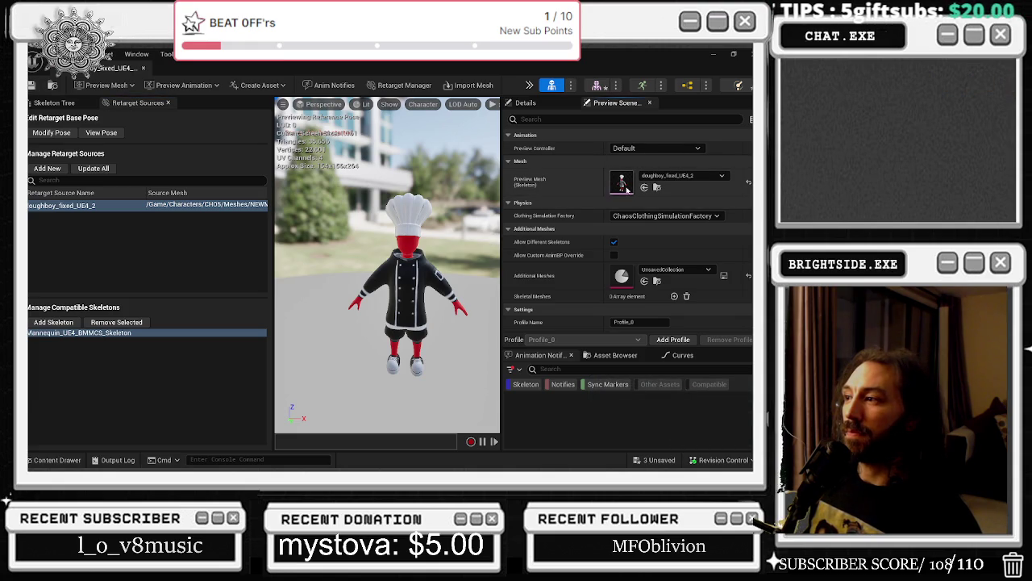
left_click(657, 187)
mouse_move(431, 298)
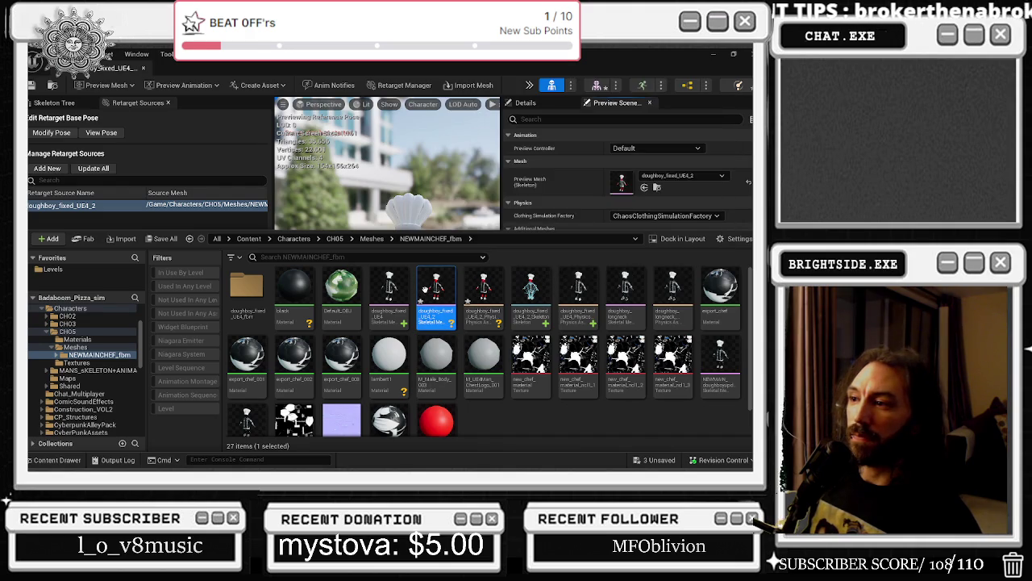
- Open doughboy_fixed_UE4_2, save the skeletal mesh, and go back to the Badaboom_Pizza_sim level
double_click(435, 294)
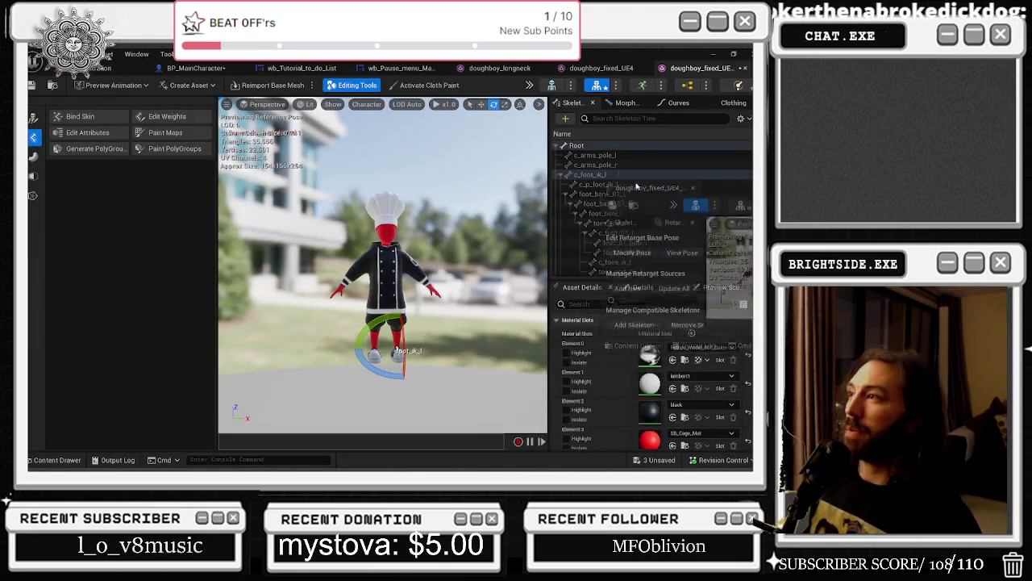
left_click(581, 70)
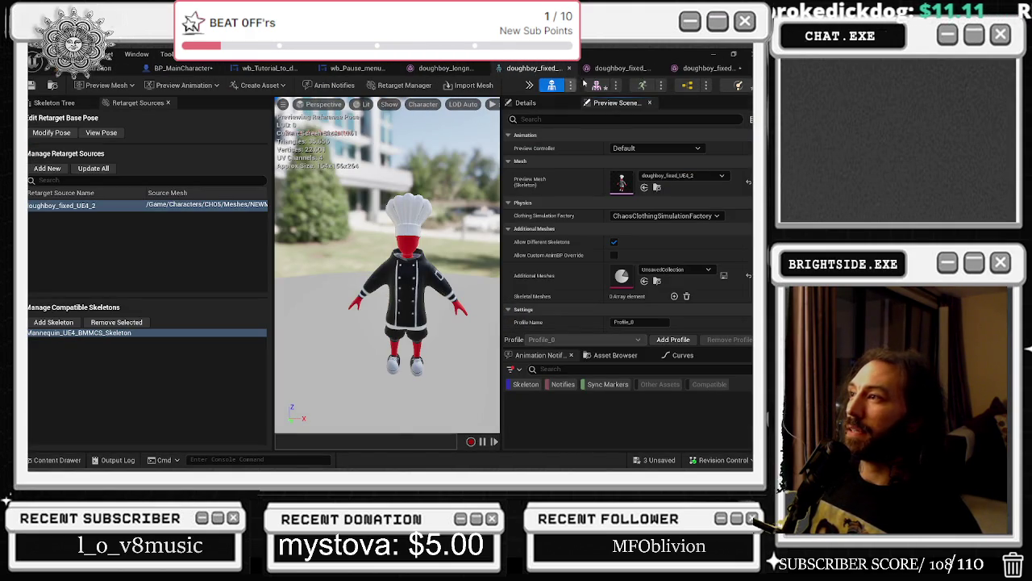
left_click(681, 69)
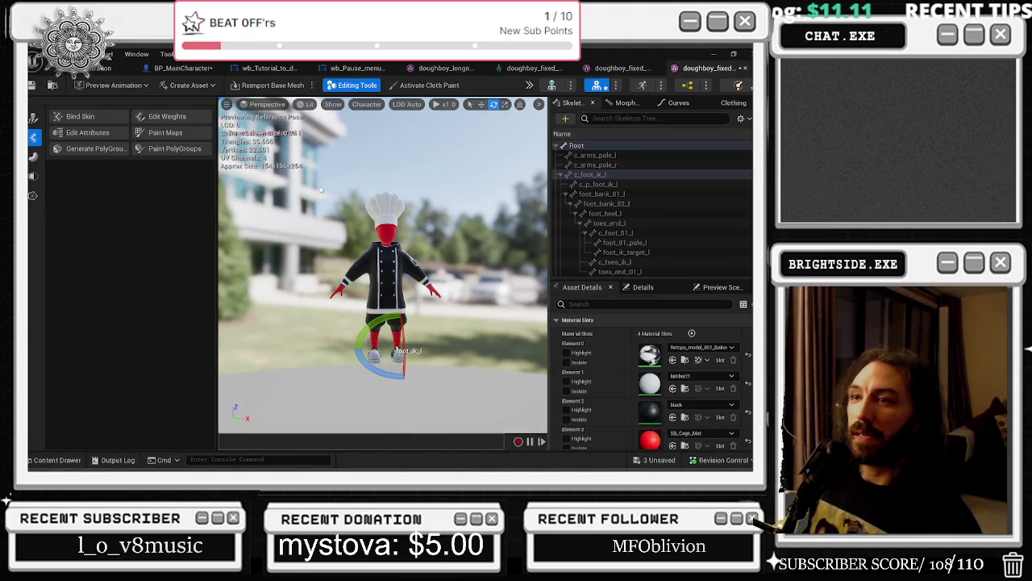
scroll(635, 228, "down", 5)
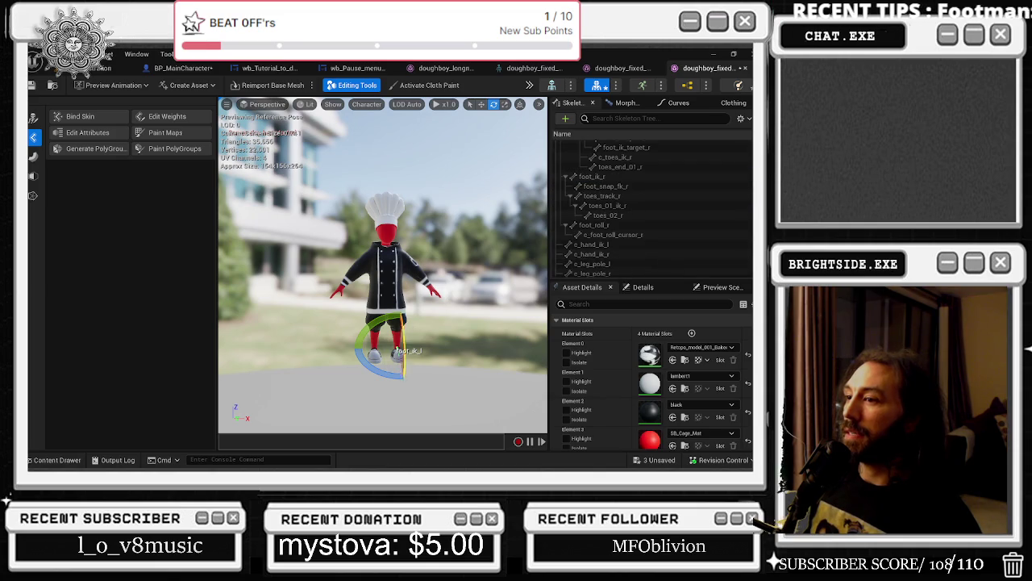
scroll(675, 226, "up", 10)
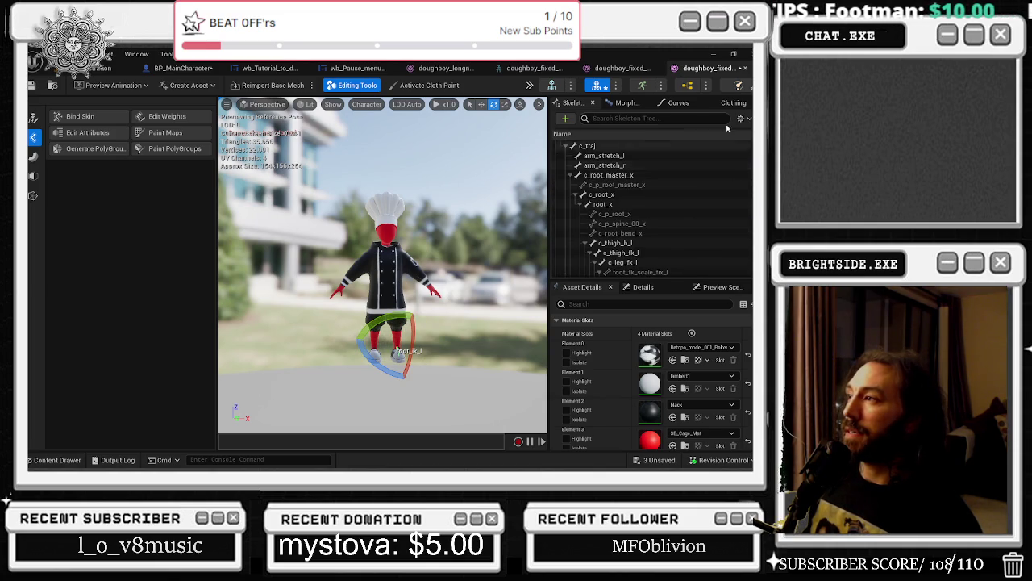
left_click(32, 85)
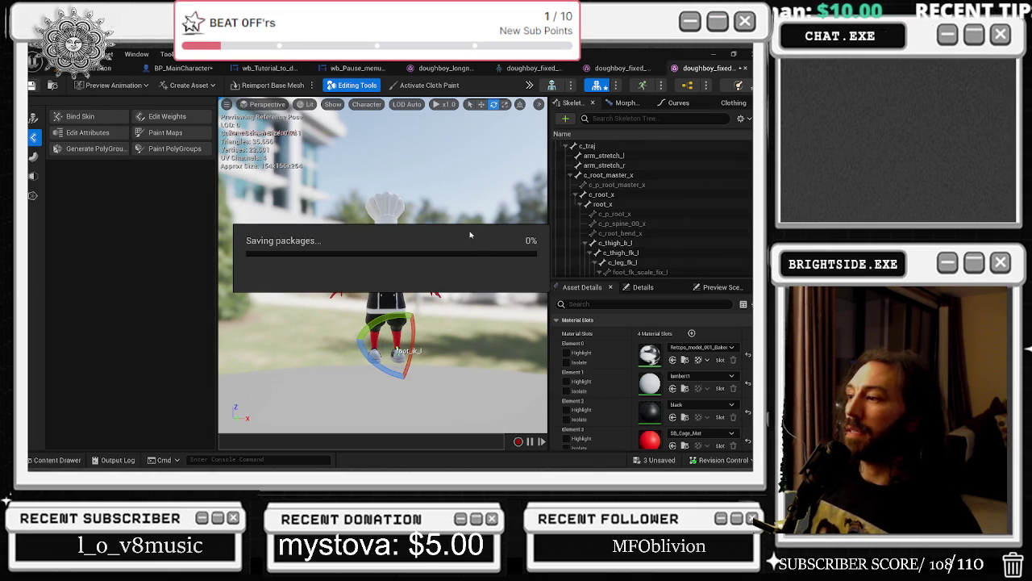
left_click(111, 68)
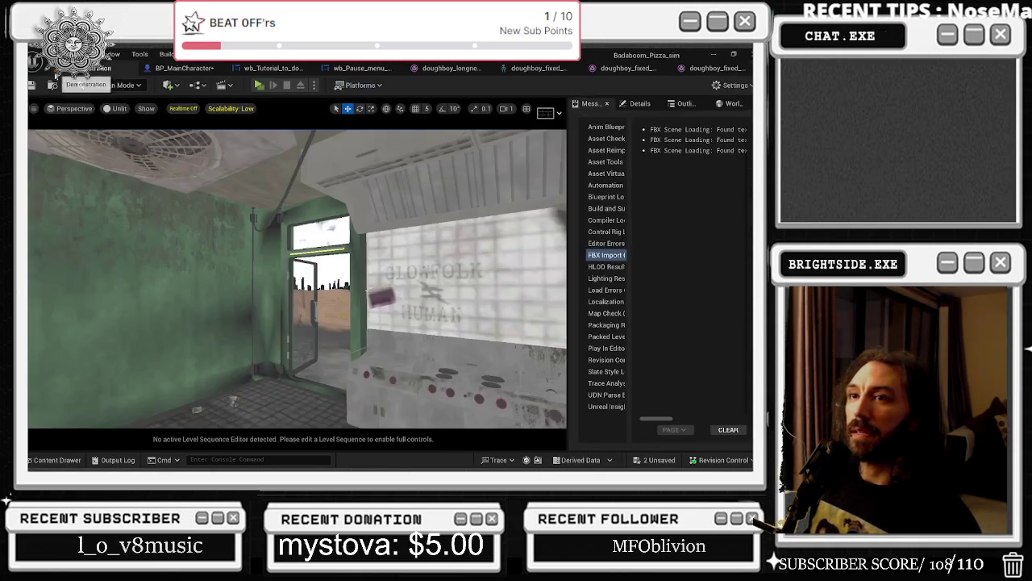
- Save All, then playtest the level in third-person view and stop with Esc
left_click(31, 85)
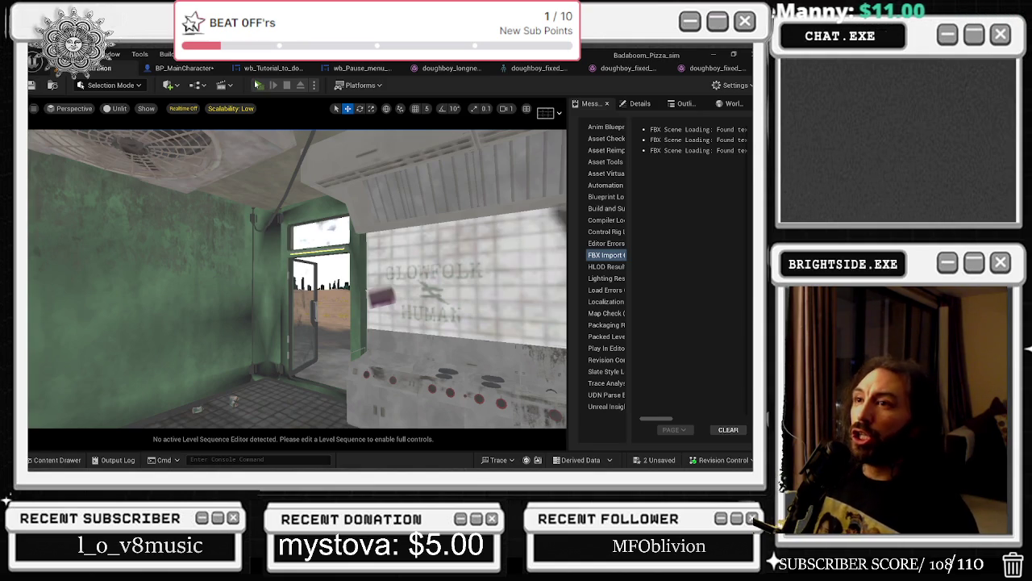
left_click(258, 85)
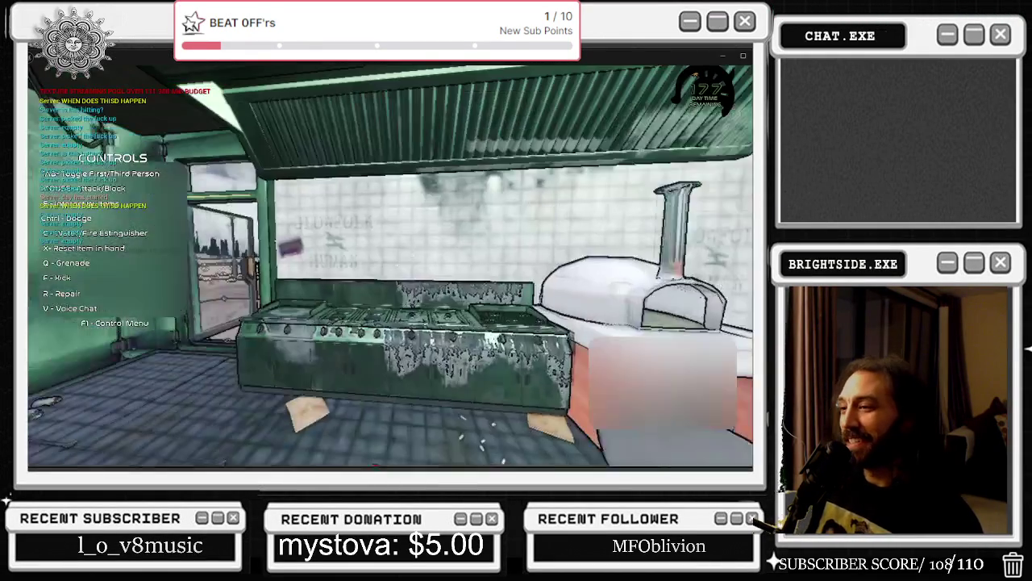
key("Tab")
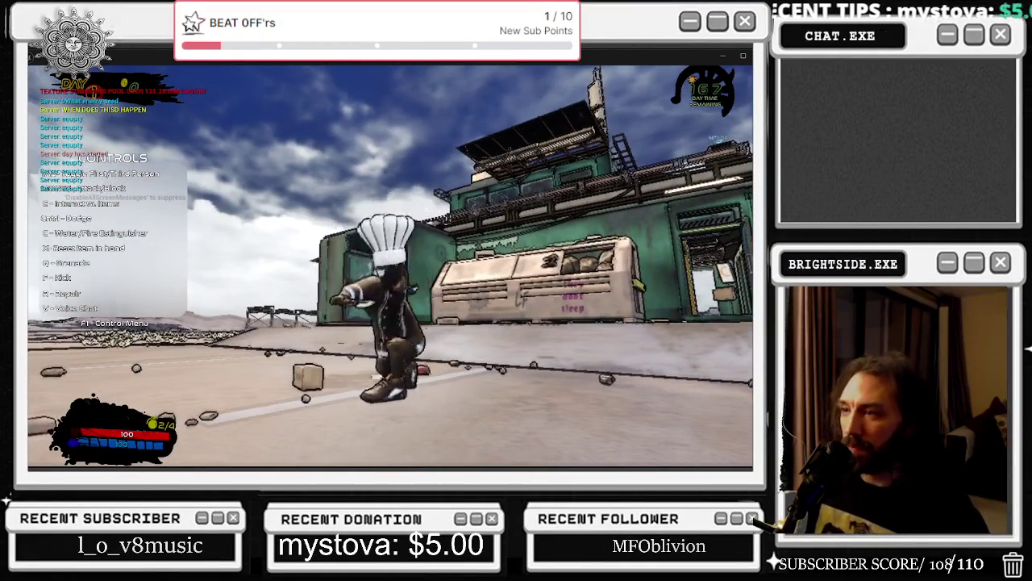
key("Escape")
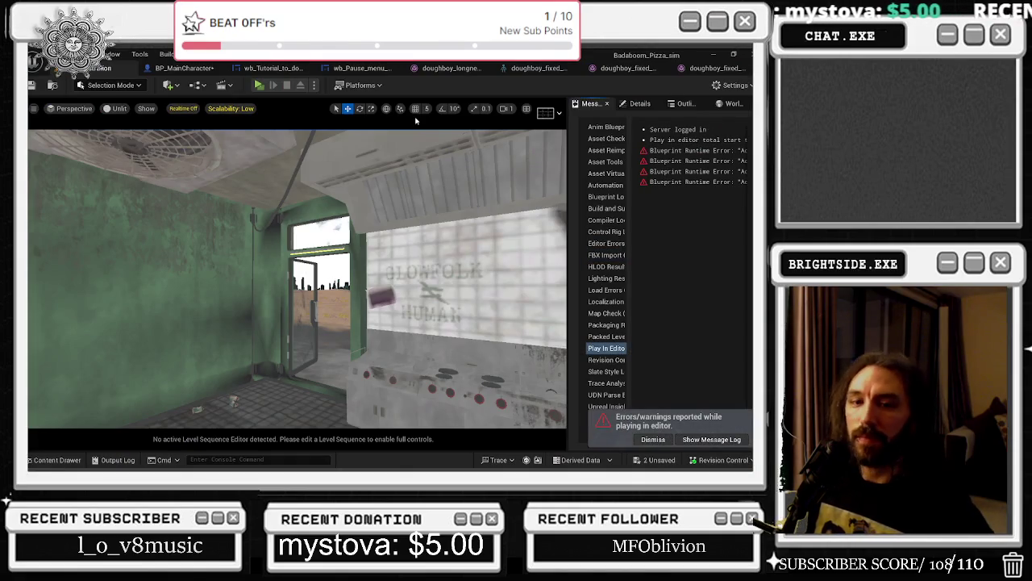
- Set BP_MainCharacter's Skeletal Mesh to doughboy_fixed_UE4 and save the Blueprint
left_click(203, 69)
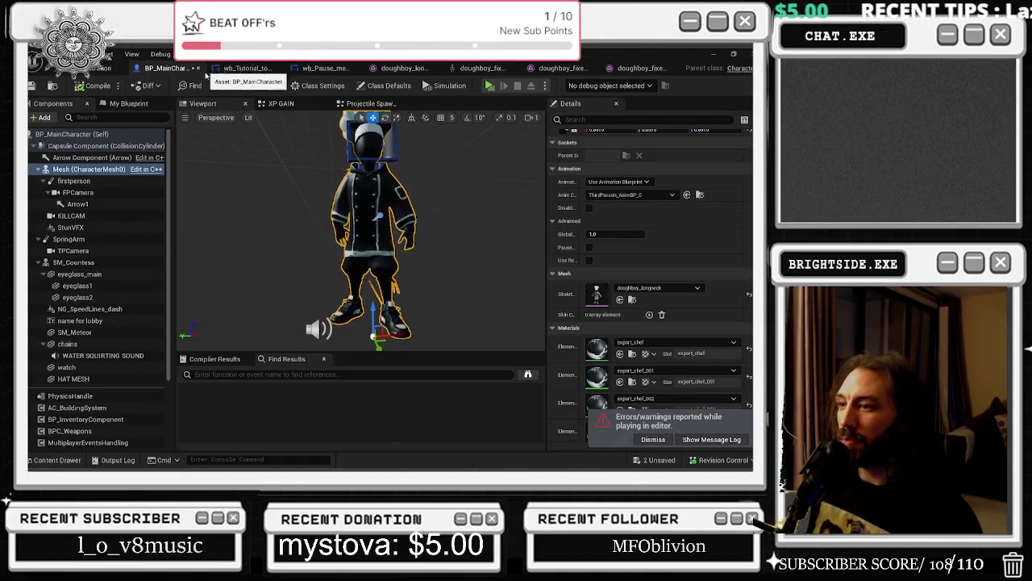
left_click(638, 288)
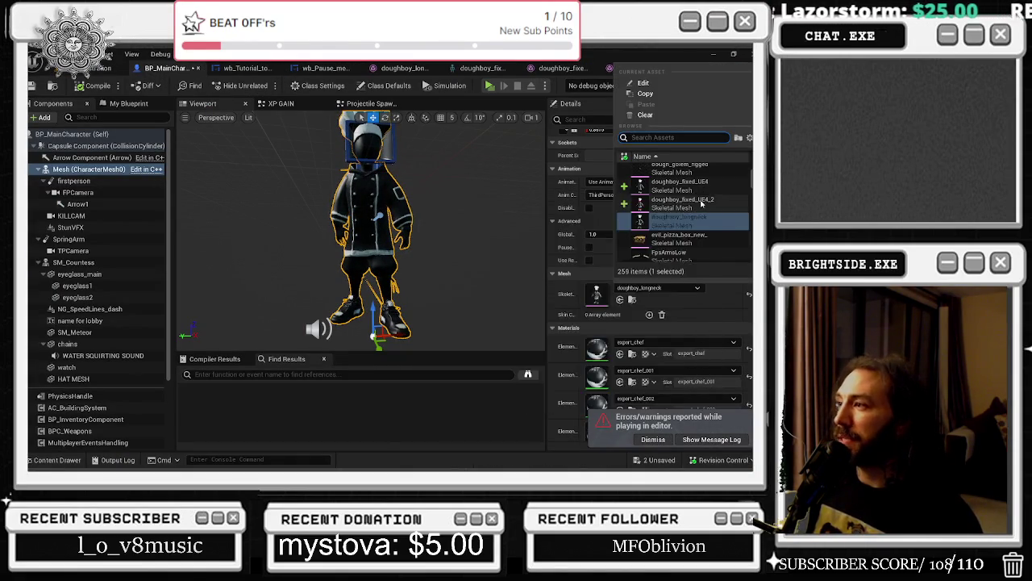
left_click(701, 203)
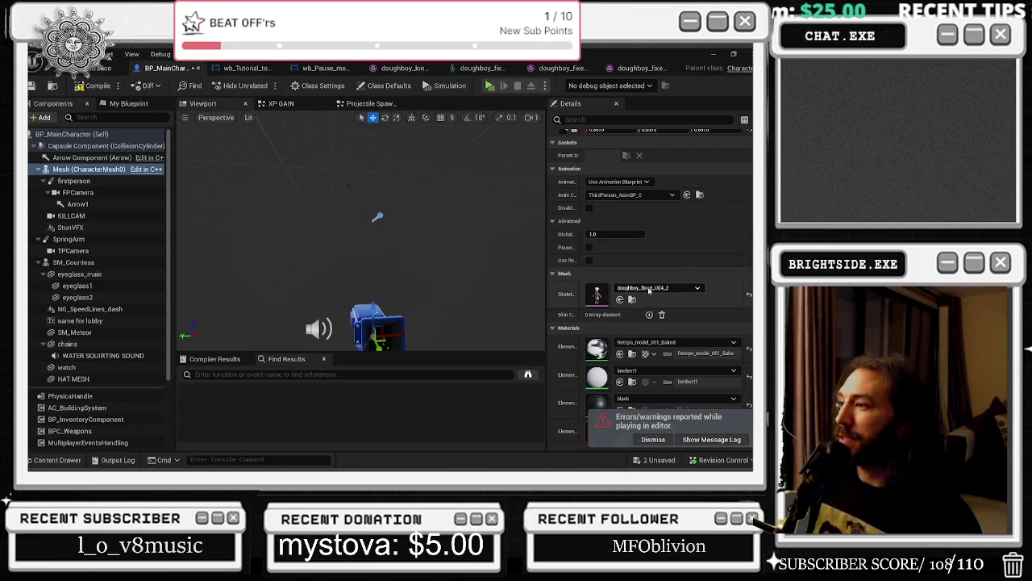
left_click(650, 289)
left_click(680, 200)
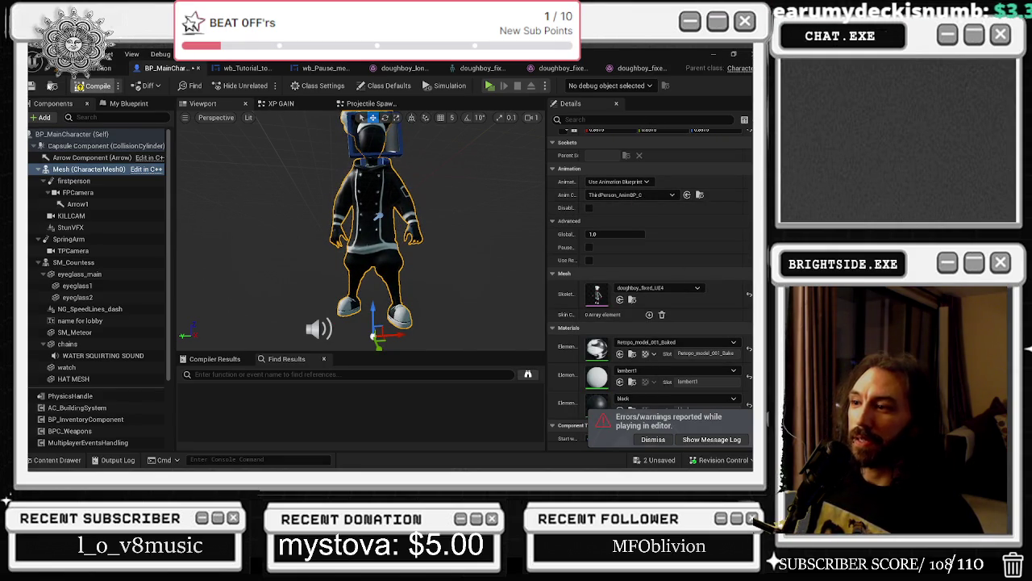
left_click(42, 88)
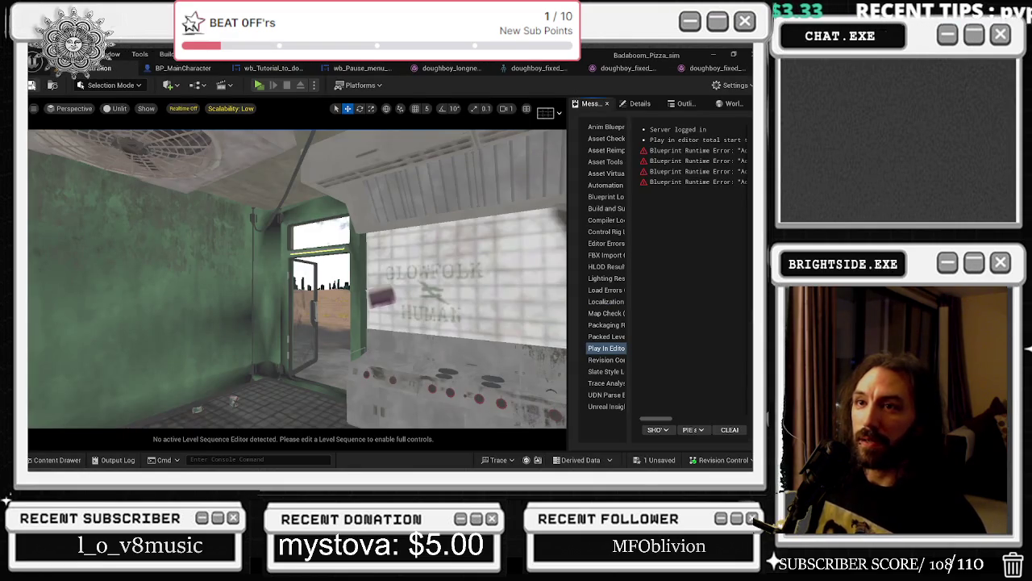
- Playtest in third person, running the doughboy chef out of the shop, then stop
left_click(260, 87)
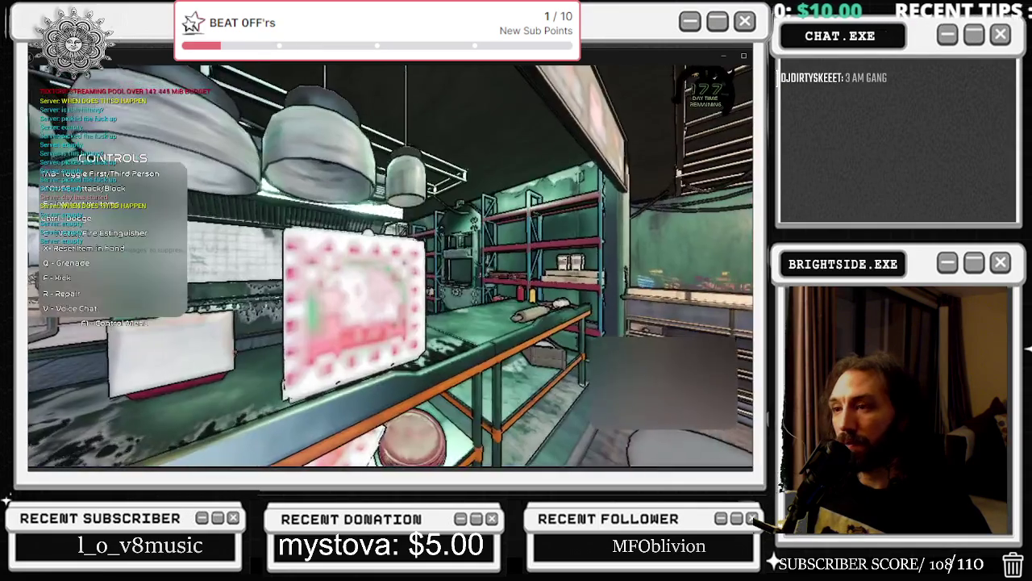
key("Tab")
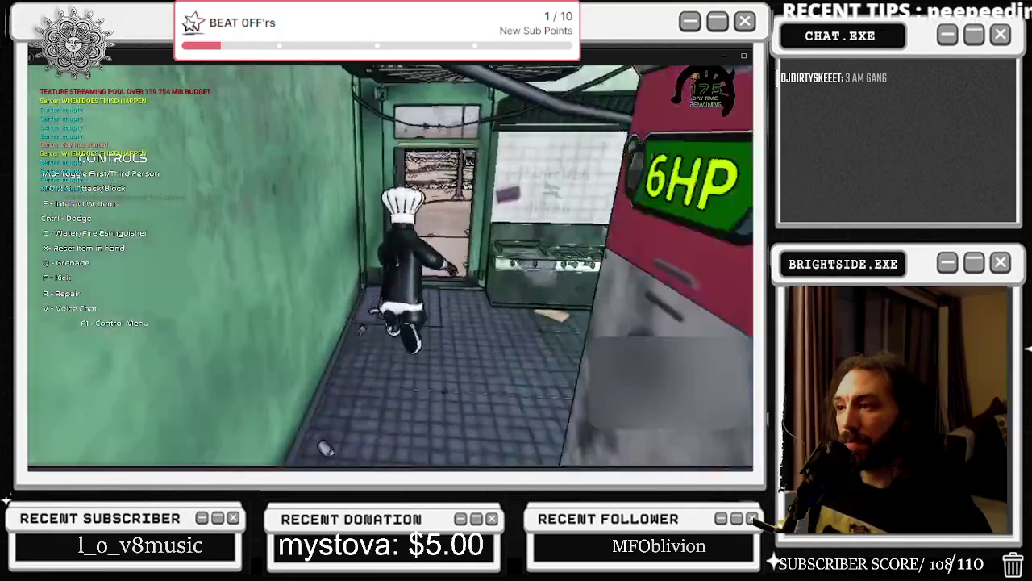
key("w")
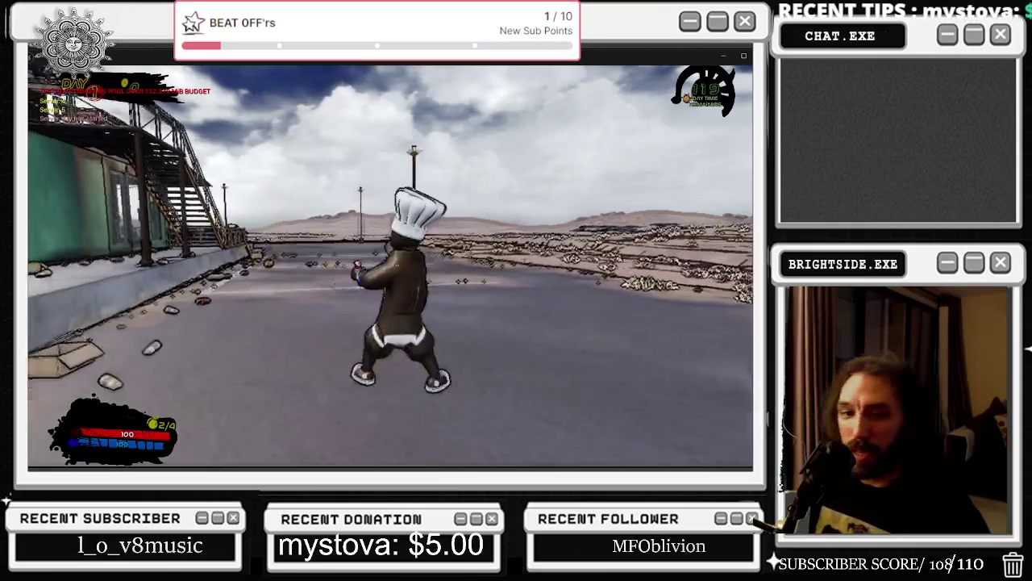
key("Escape")
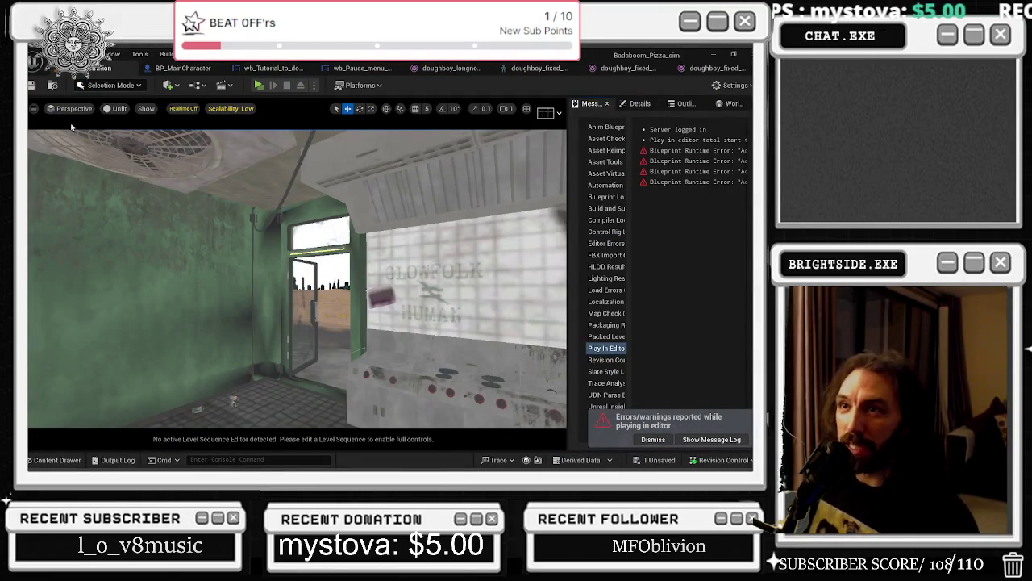
- Close the wb_Tutorial_to_do tab and switch to the doughboy_fixed_UE4 skeleton editor
left_click(186, 68)
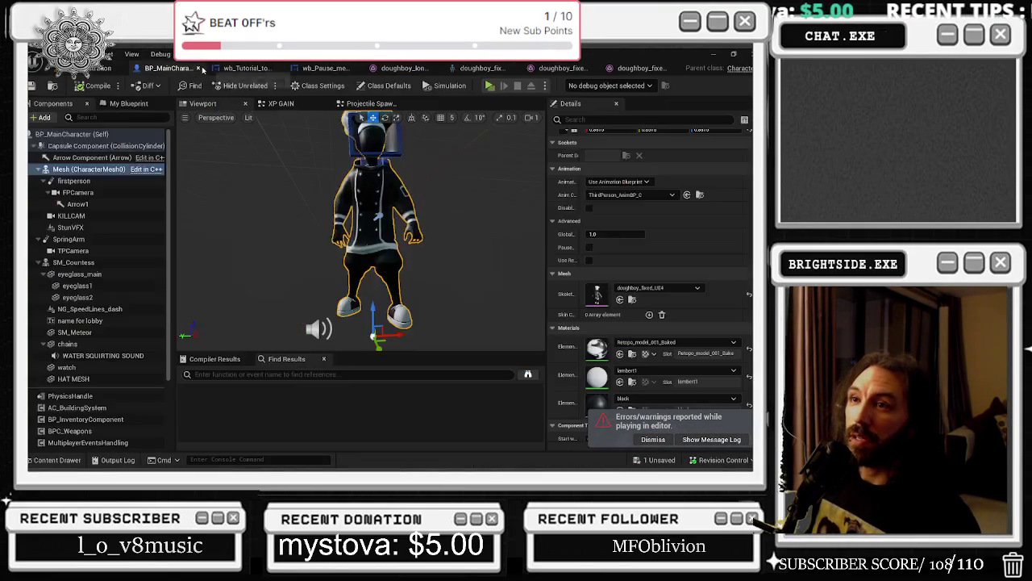
left_click(272, 71)
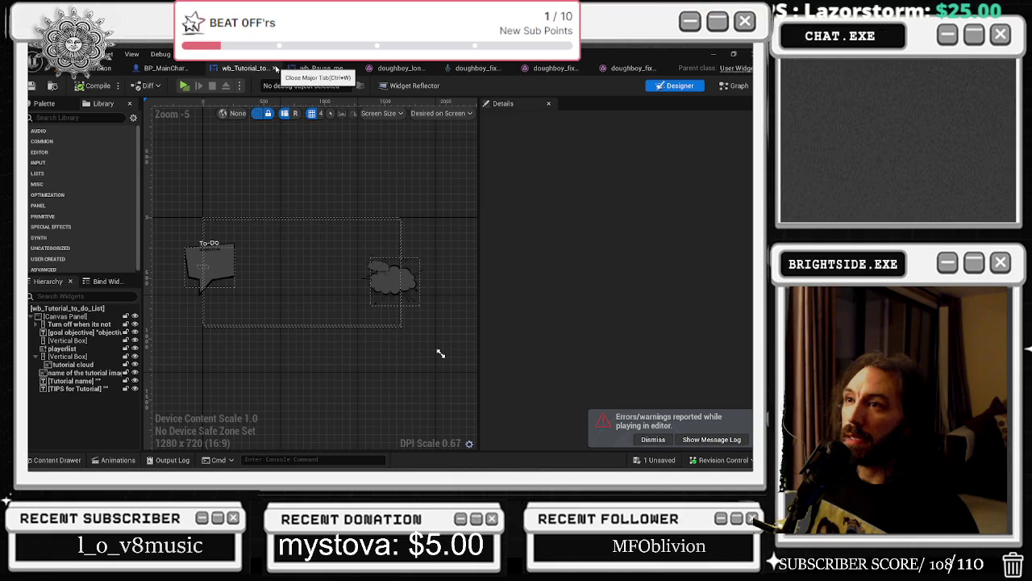
left_click(276, 68)
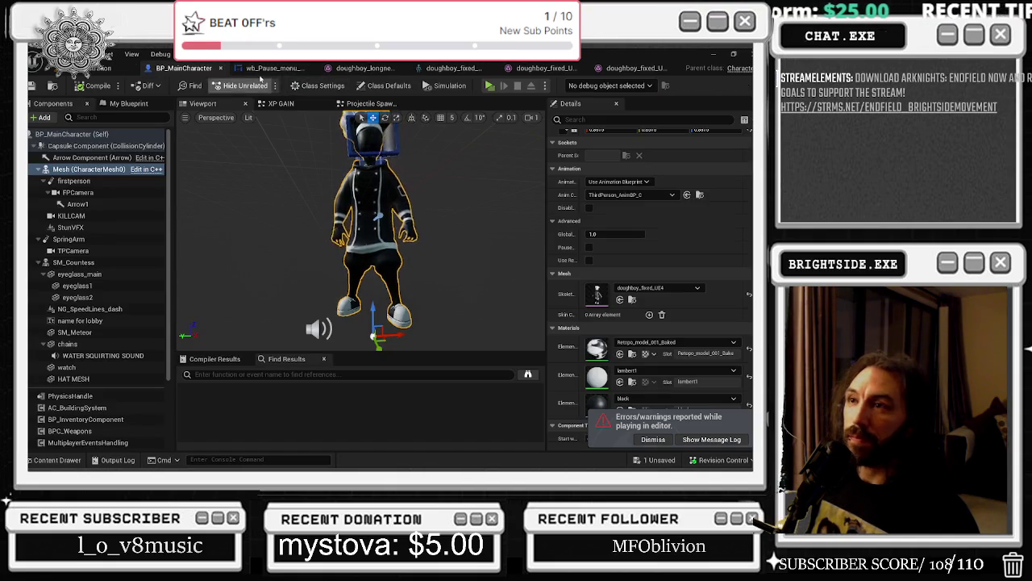
left_click(291, 68)
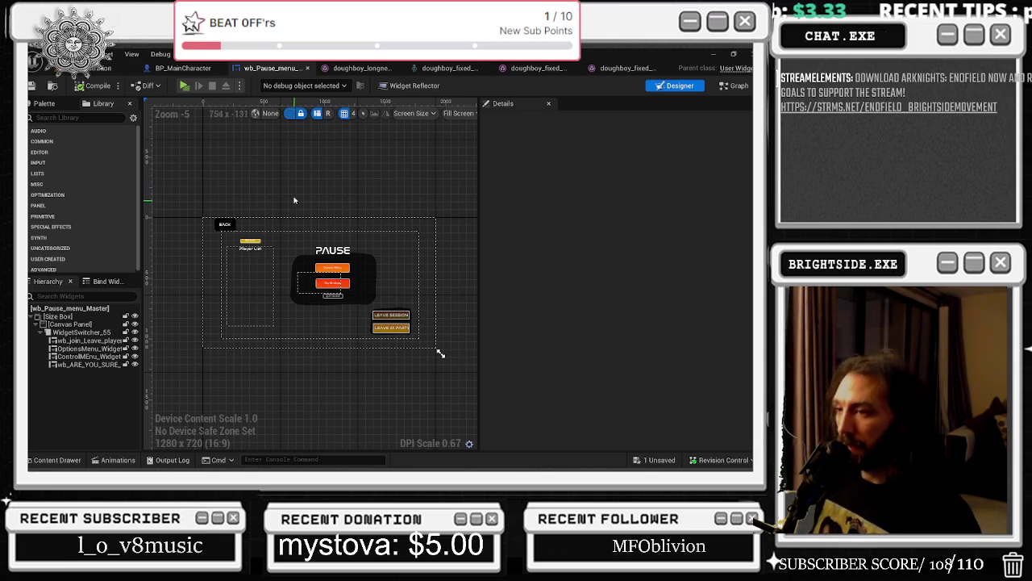
left_click(361, 67)
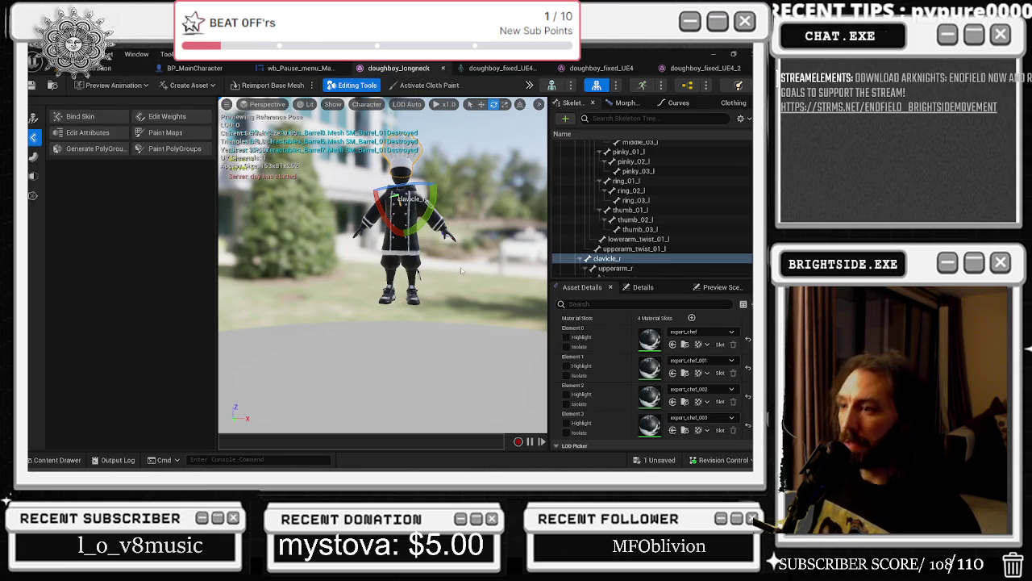
left_click(496, 68)
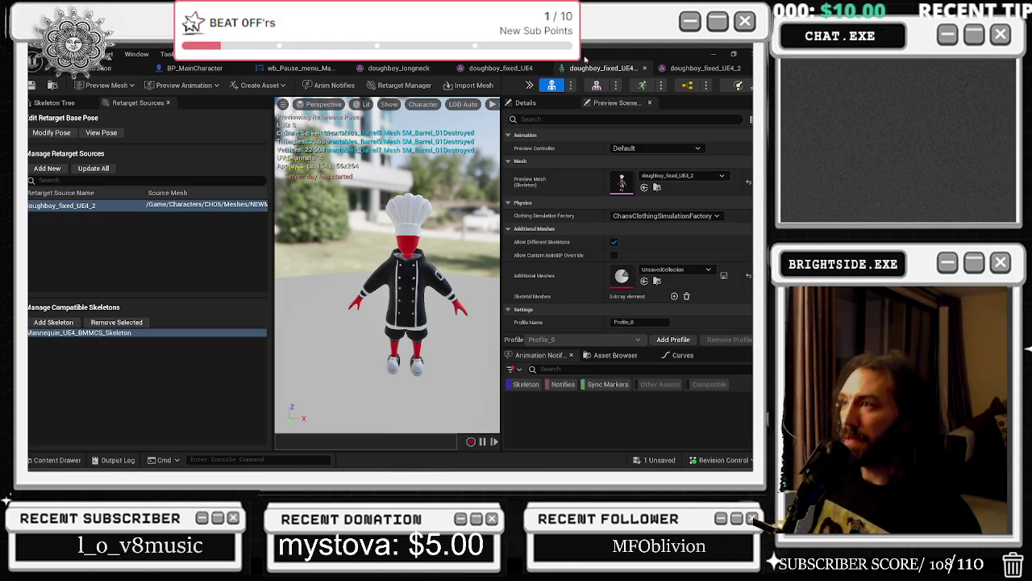
- Preview the A_air_attack_slam, A_AnimationBase and A_AO_CC animations on the chef
left_click(605, 68)
left_click(693, 68)
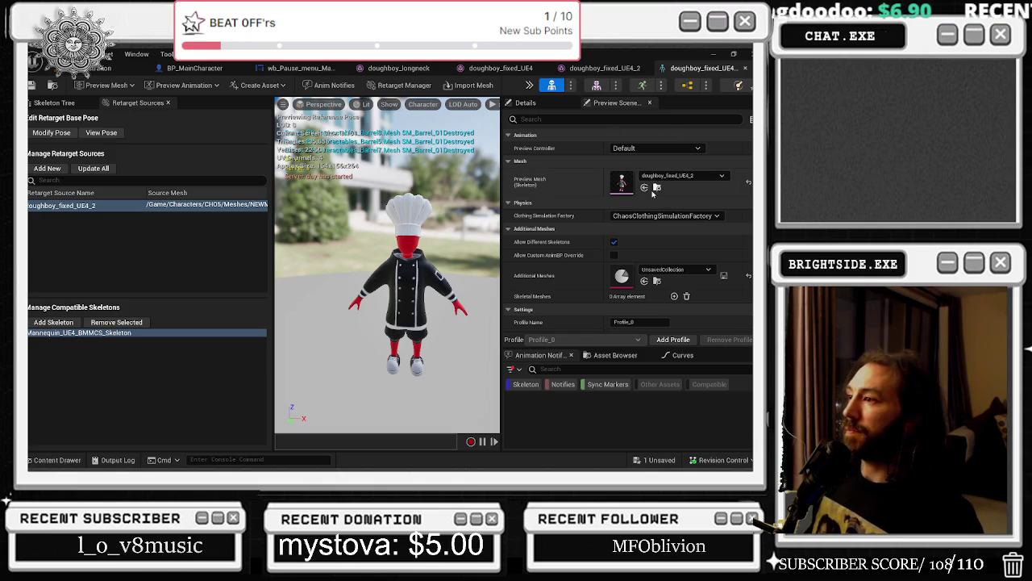
left_click(206, 84)
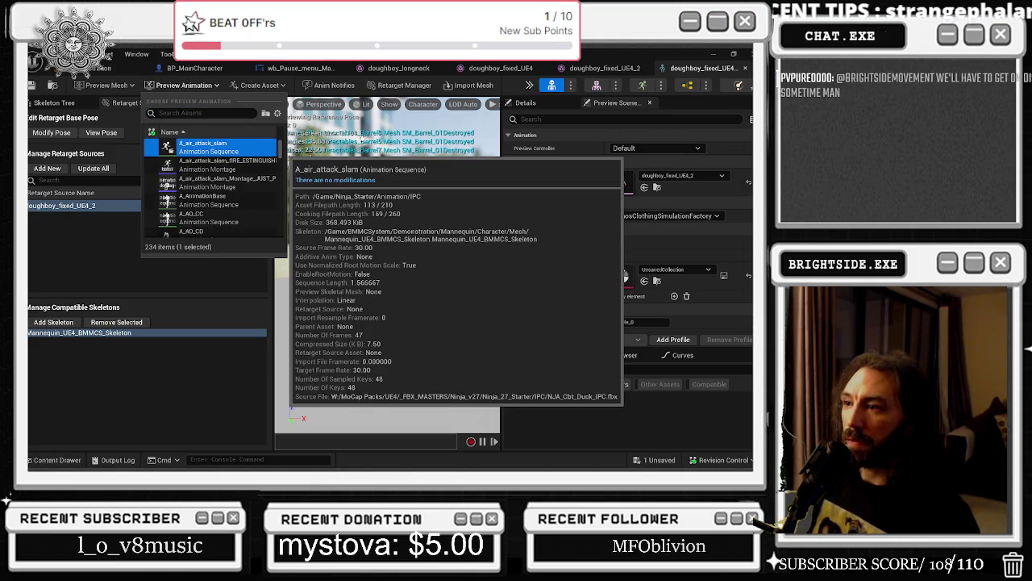
left_click(201, 146)
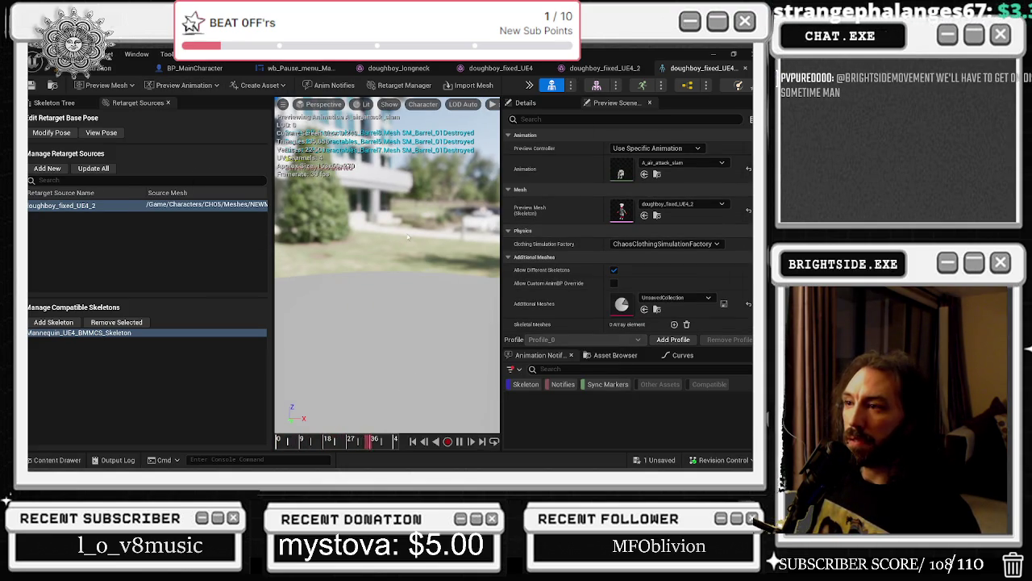
left_click(177, 85)
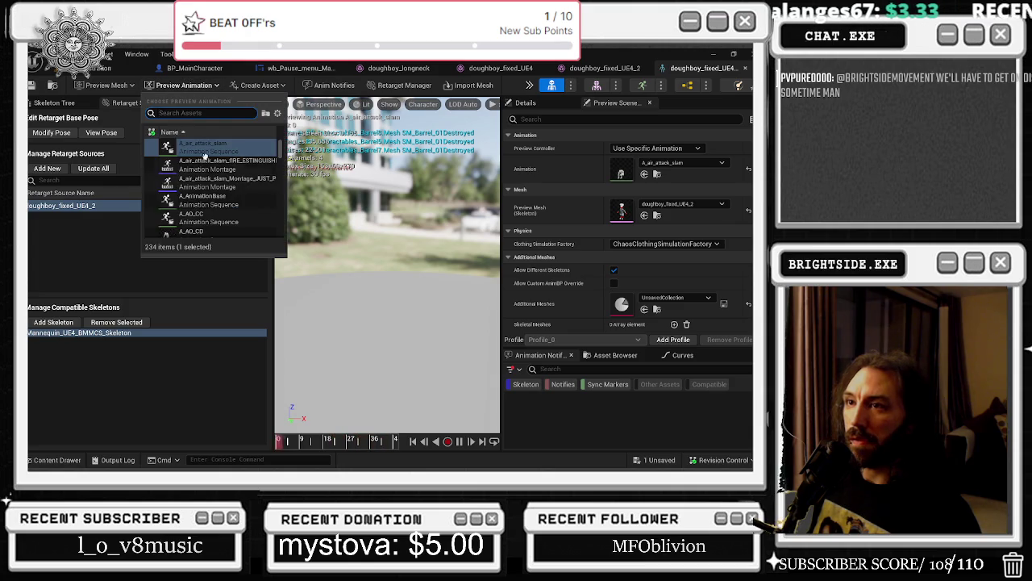
left_click(212, 197)
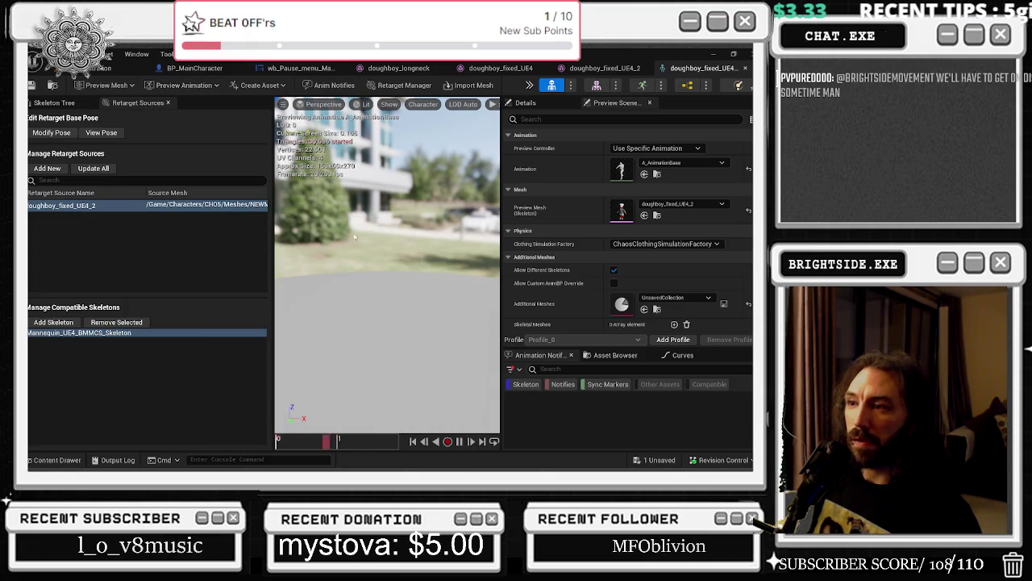
left_click(179, 85)
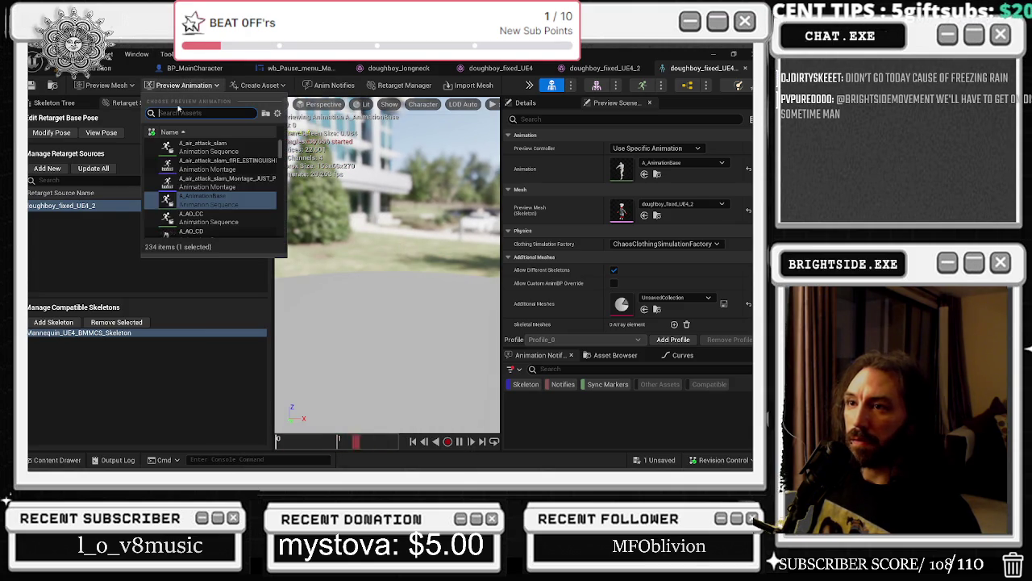
left_click(211, 217)
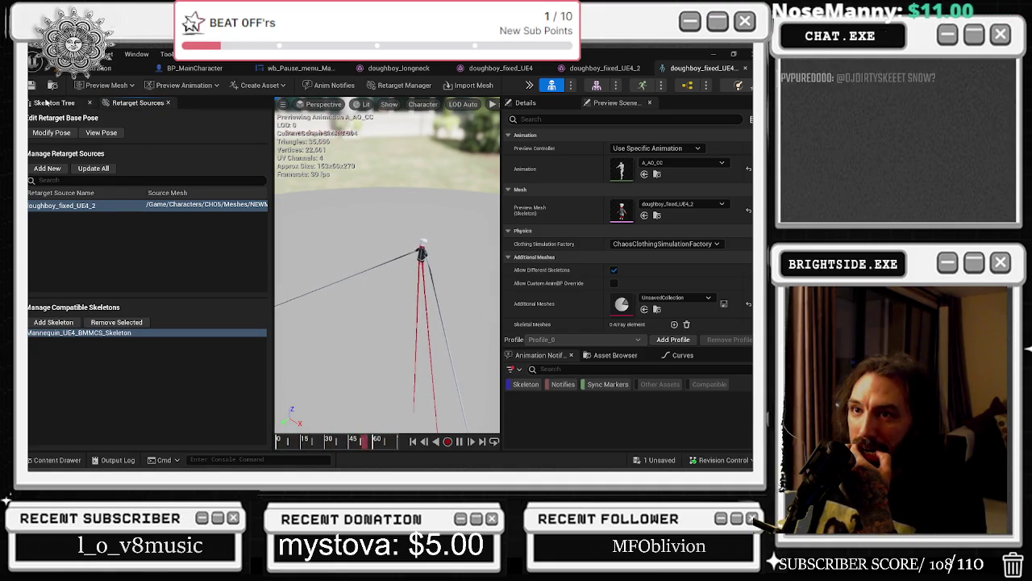
- Test-swing the c_thigh_b_l leg bone in the skeleton tree, then undo the rotation
left_click(49, 103)
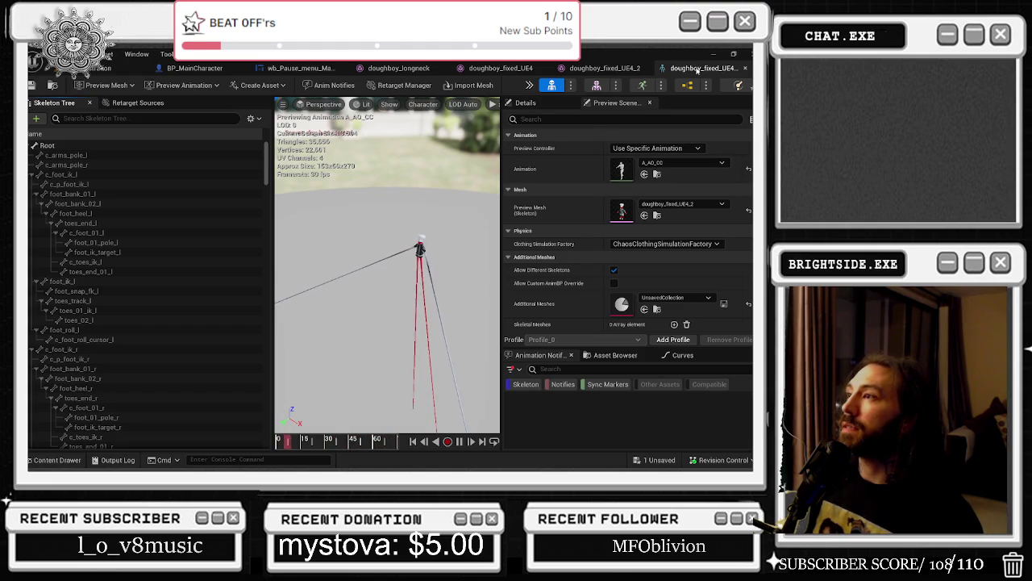
left_click(745, 69)
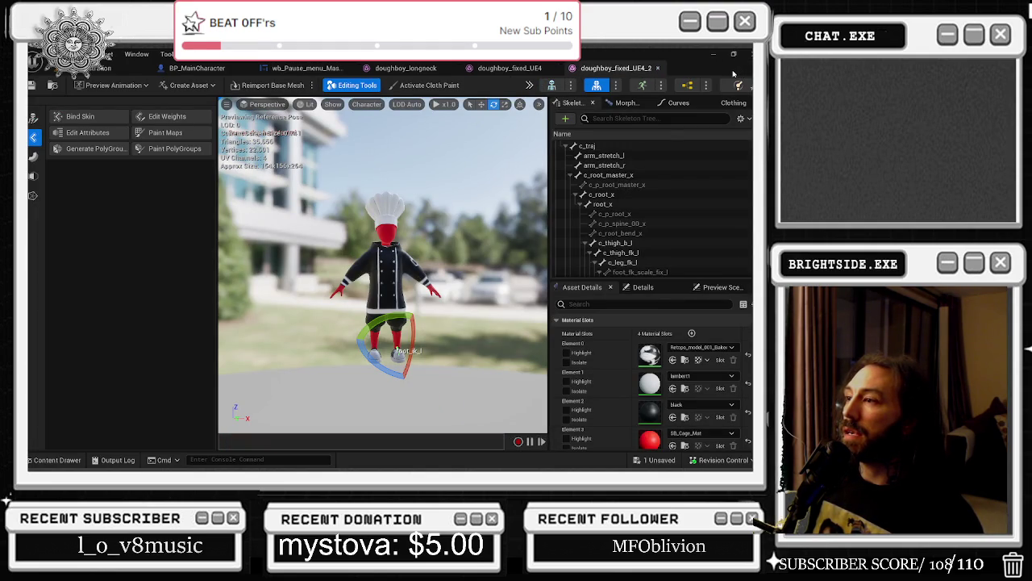
left_click(617, 243)
left_click_drag(384, 270, 367, 279)
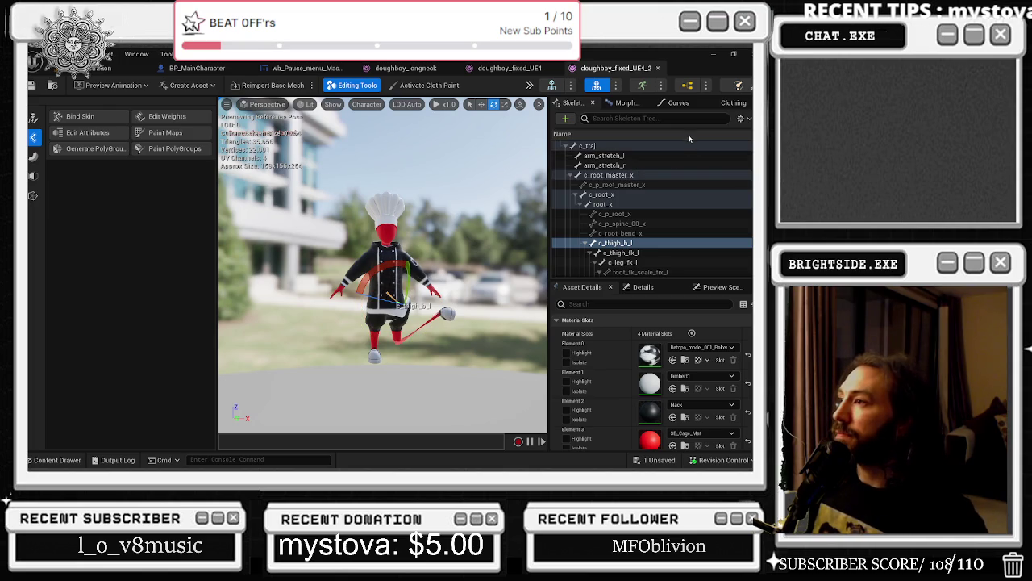
key("ctrl+z")
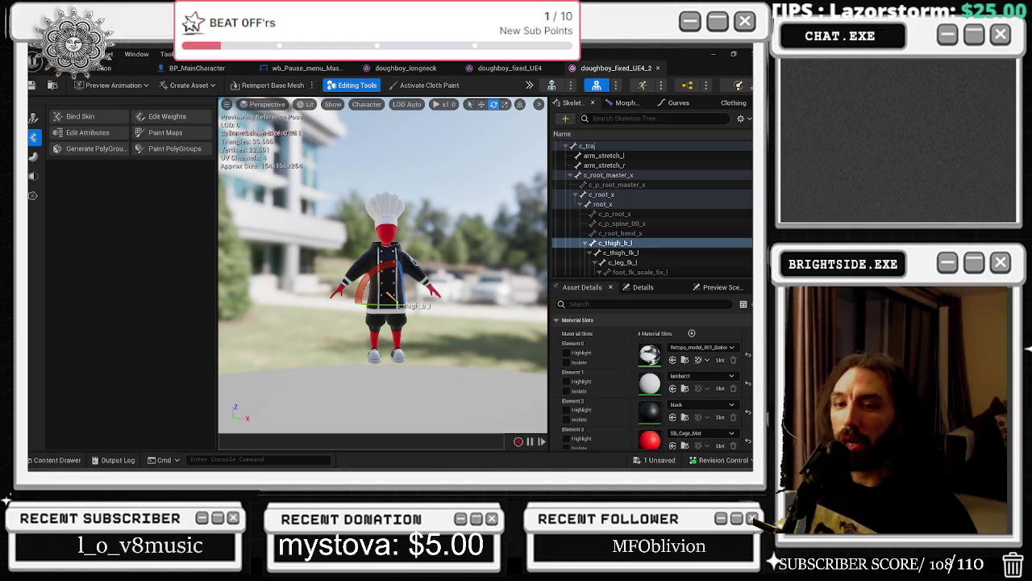
- Go through the doughboy_fixed_UE4, doughboy_longneck, pause menu and BP_MainCharacter tabs, then return to the level
left_click(509, 69)
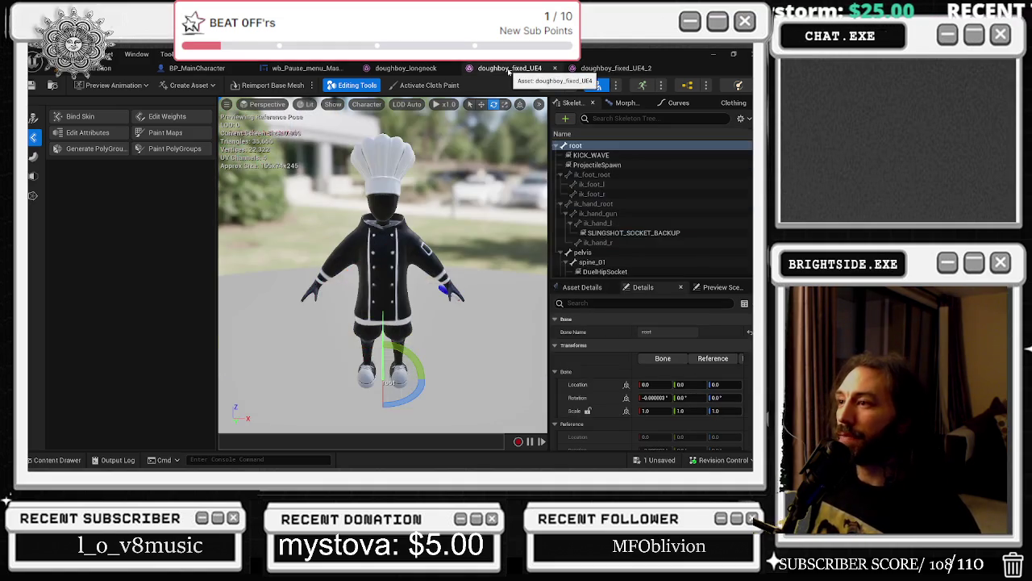
left_click(425, 69)
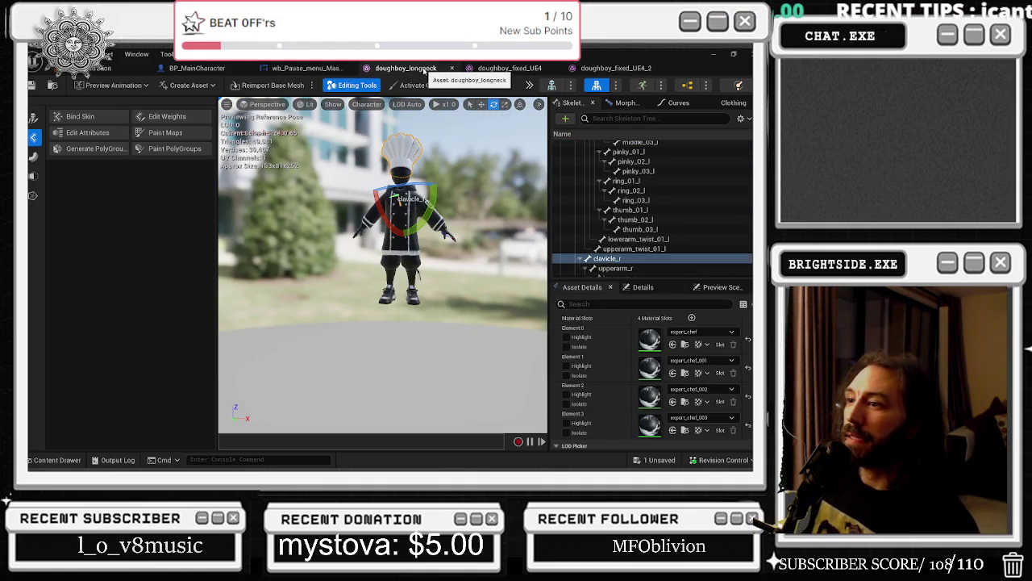
left_click(269, 68)
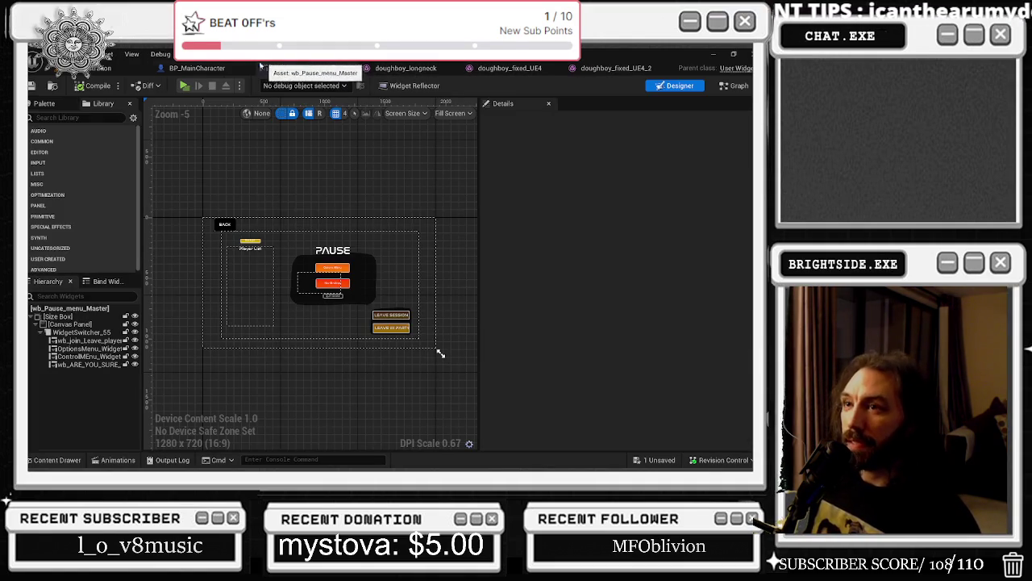
left_click(218, 70)
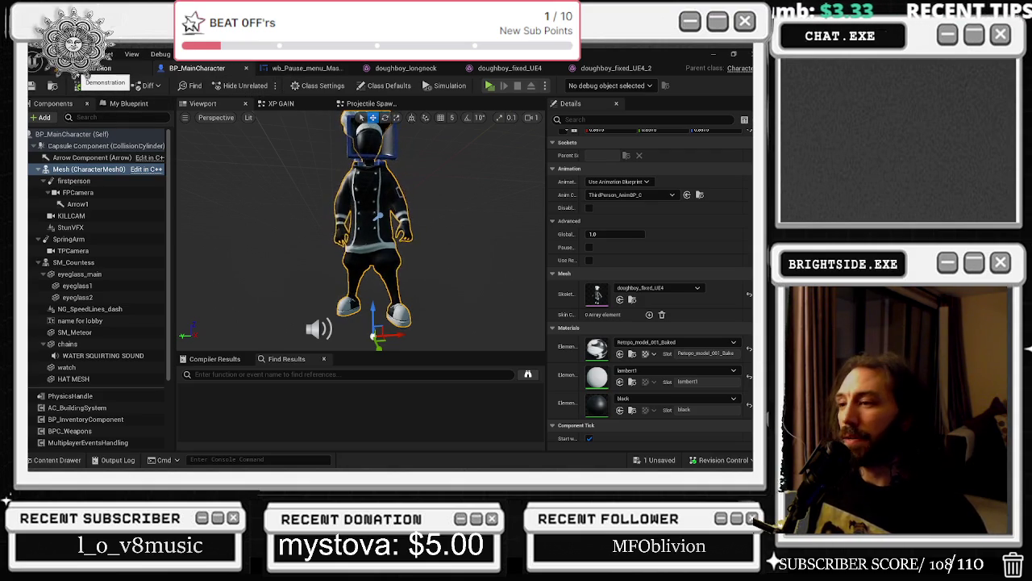
left_click(89, 69)
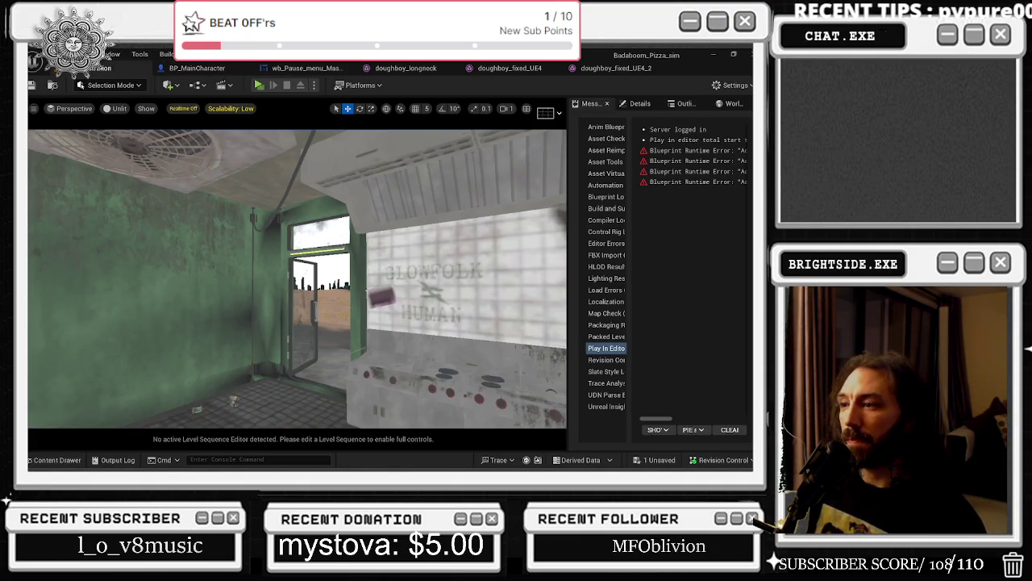
- Save the one unsaved asset, the doughboy_fixed_UE4_2 physics asset, with Save Selected
left_click(713, 55)
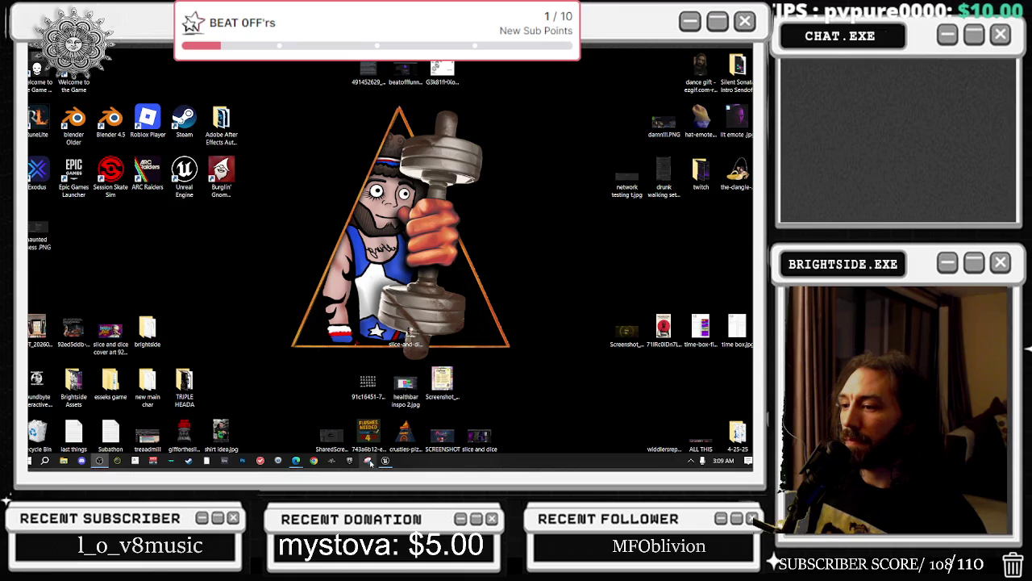
left_click(385, 460)
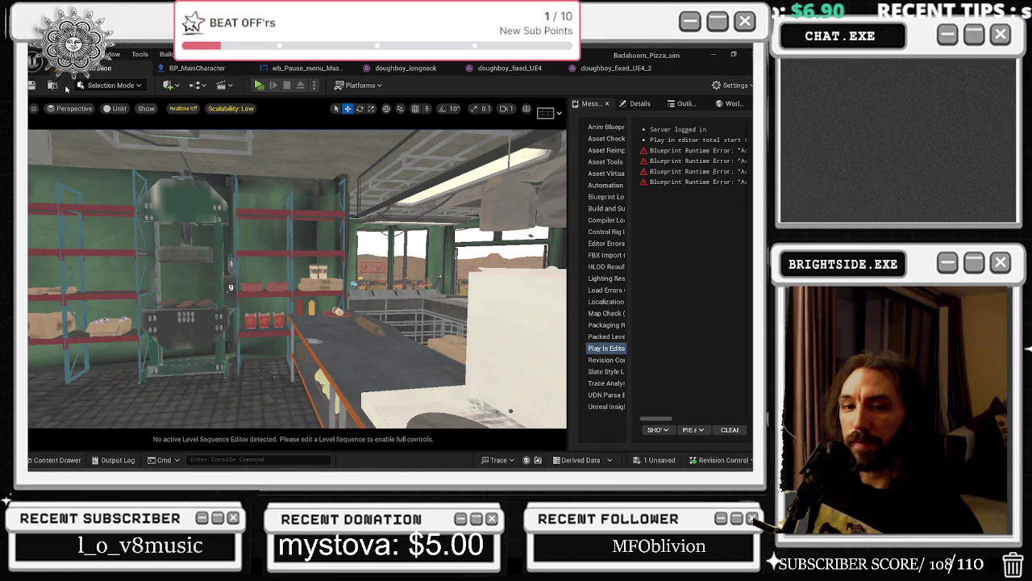
left_click(655, 460)
left_click(468, 371)
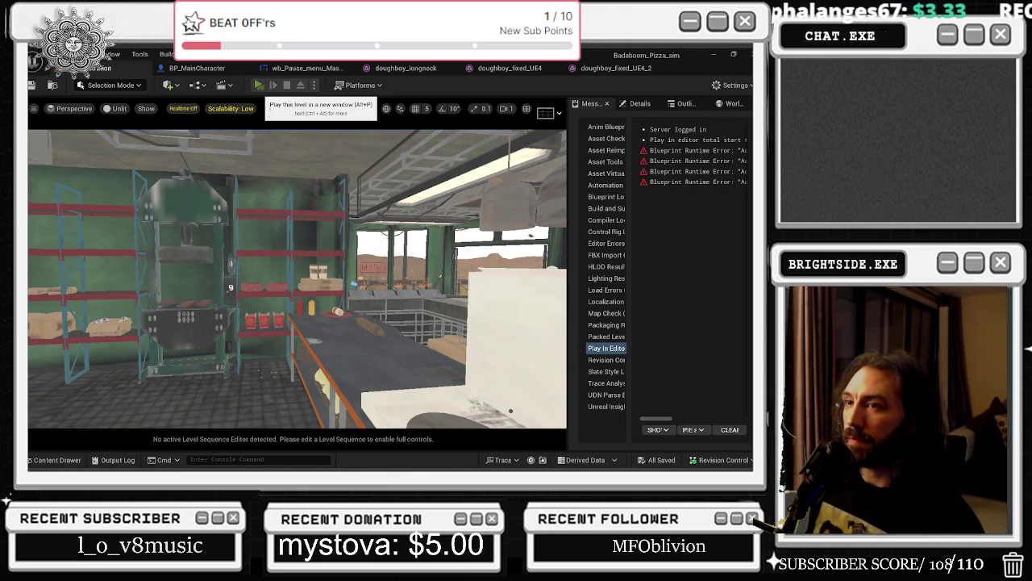
- Play the pizza-shop level as the chef, then leave the Play-In-Editor session with Alt+Tab and Esc
left_click(258, 85)
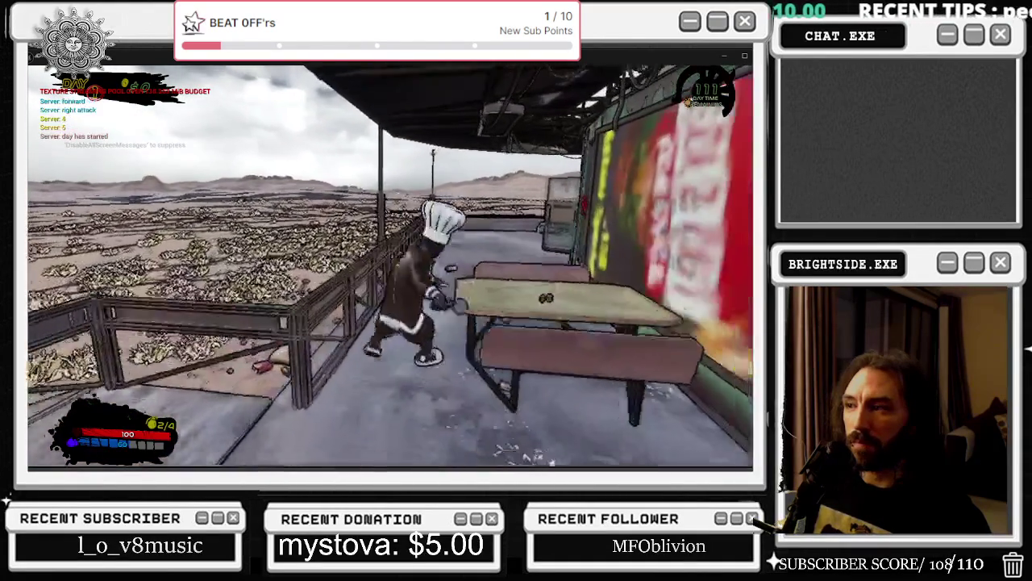
key("alt+Tab")
key("Escape")
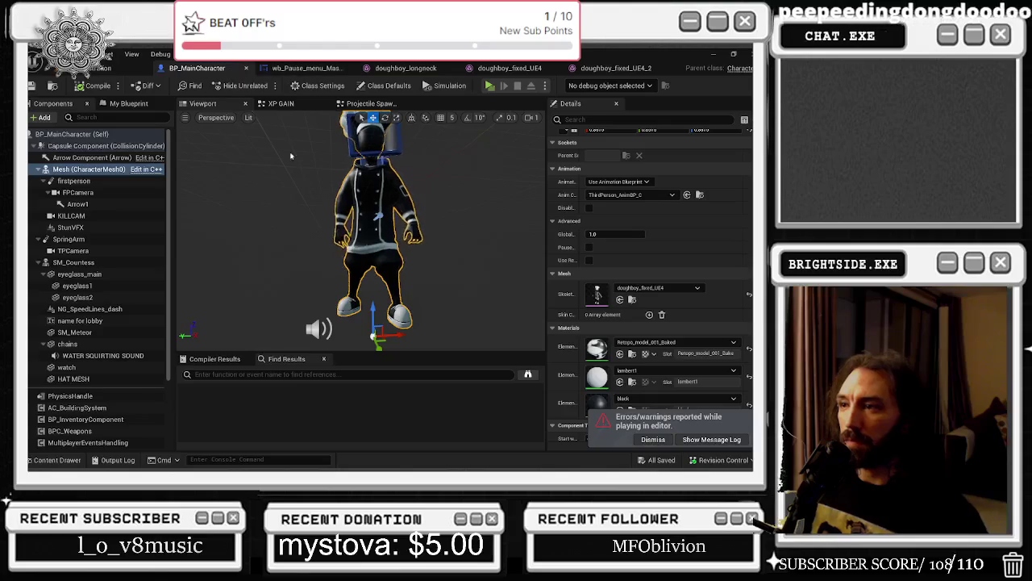
left_click(303, 68)
- Open the doughboy_fixed_UE4_2 mesh and browse its c_traj and c_arms_pole_l bones
left_click(405, 68)
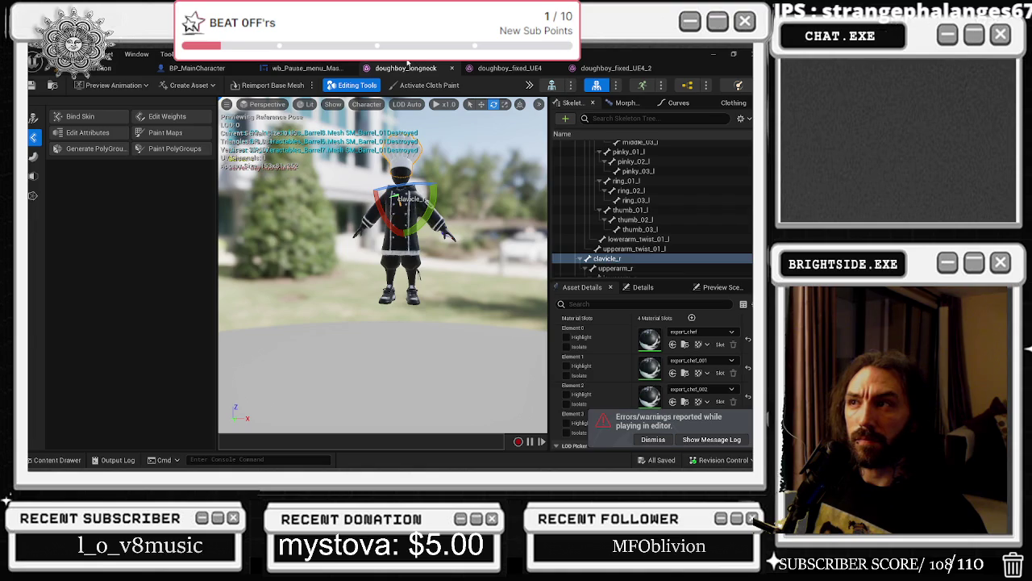
left_click(510, 68)
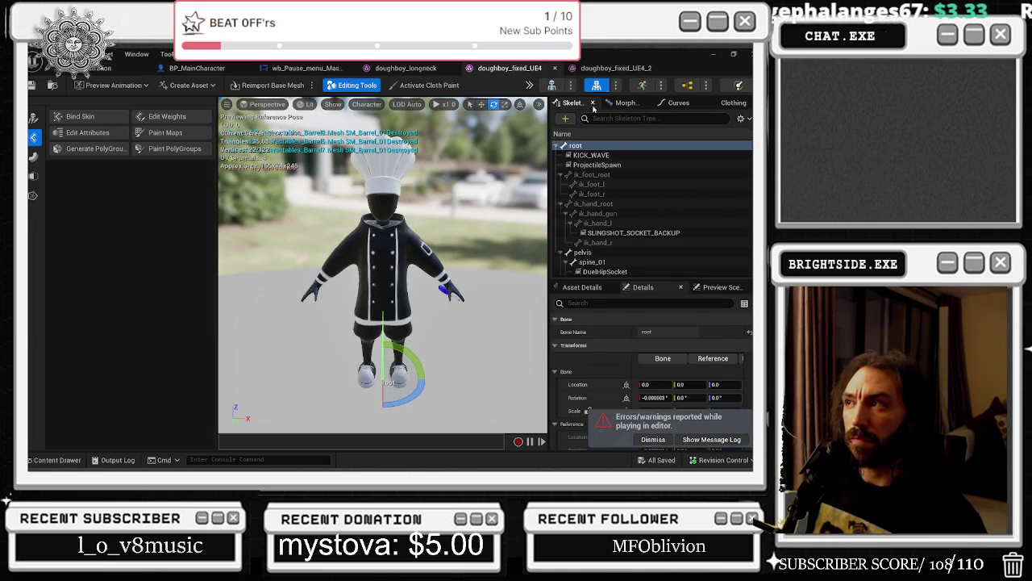
left_click(616, 68)
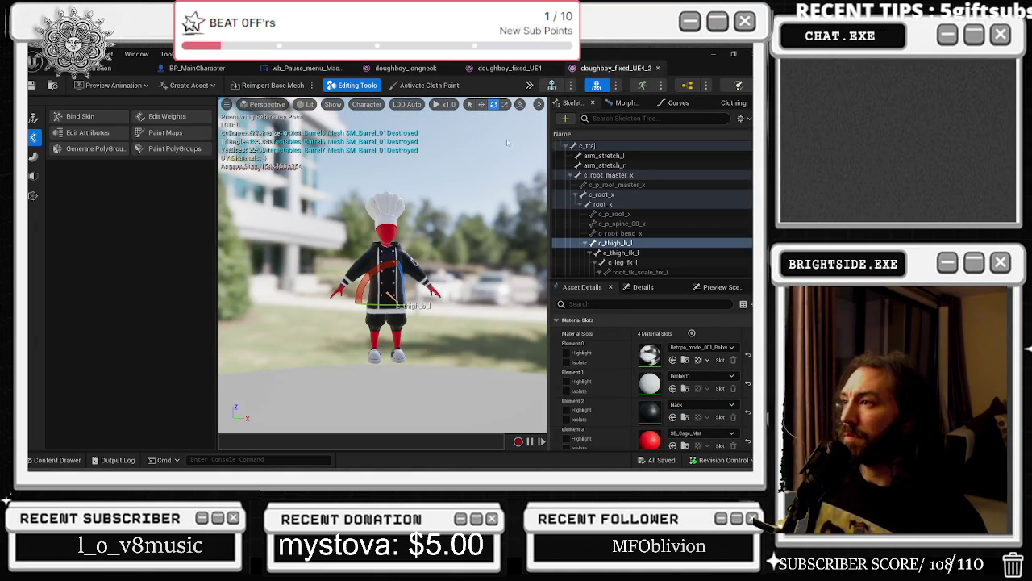
left_click(596, 146)
scroll(618, 165, "up", 3)
scroll(618, 165, "up", 6)
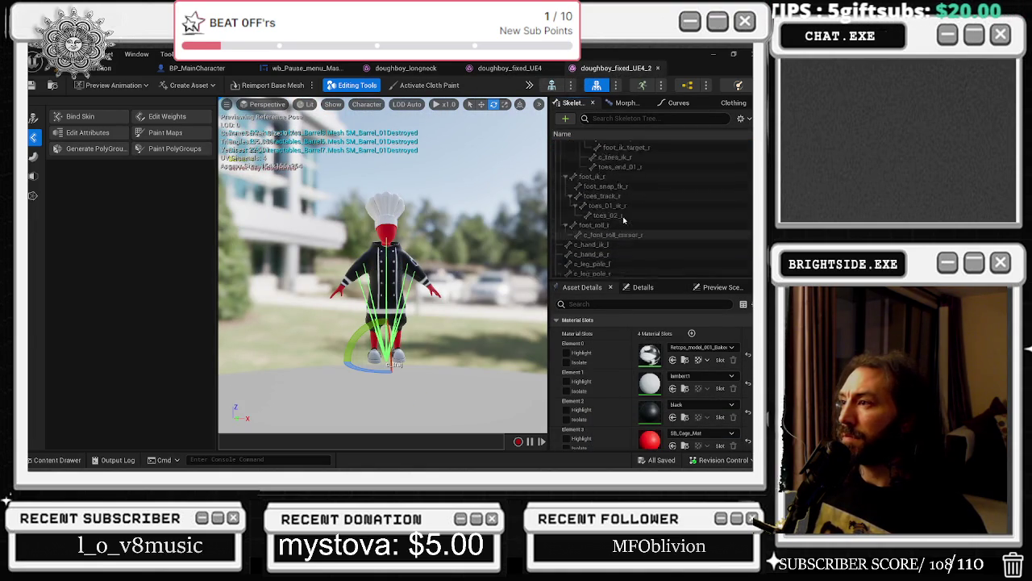
left_click(594, 155)
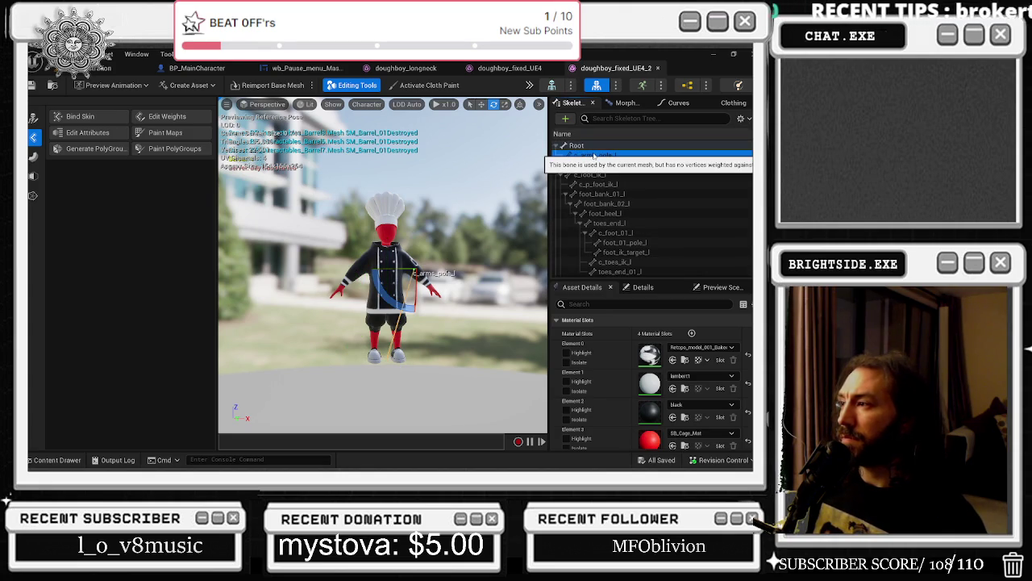
scroll(621, 202, "down", 8)
scroll(621, 201, "down", 3)
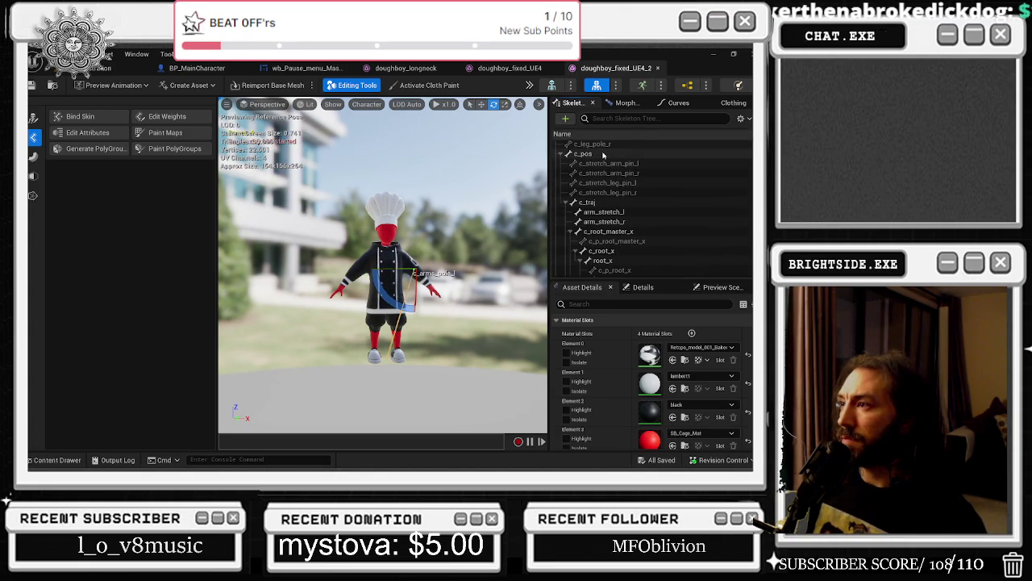
- Select c_pos, c_traj and arm_stretch_l, undo a trial arm rotation, and return to the level
left_click(603, 154)
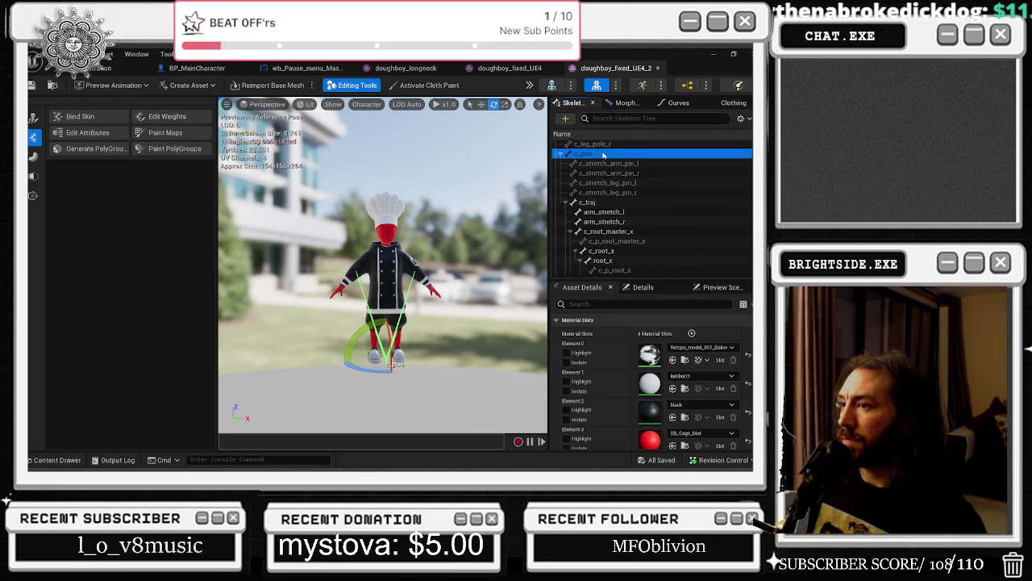
left_click(601, 201)
left_click(603, 212)
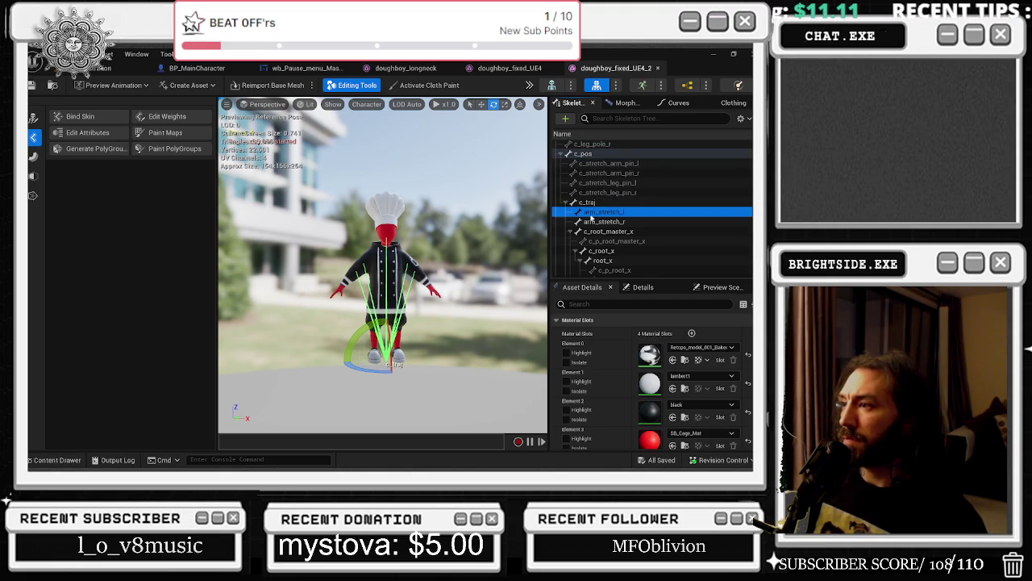
left_click_drag(440, 236, 467, 250)
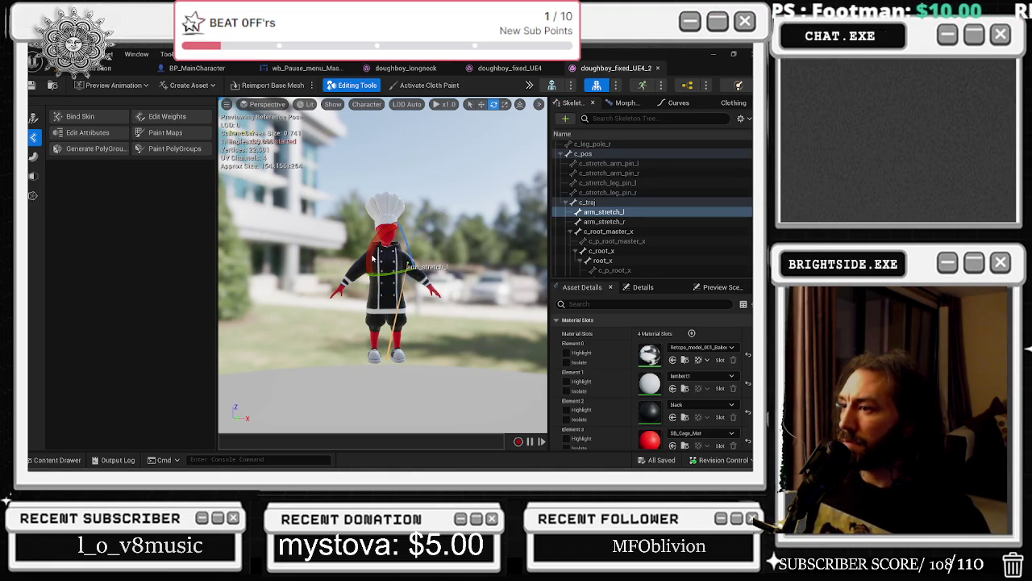
key("ctrl+z")
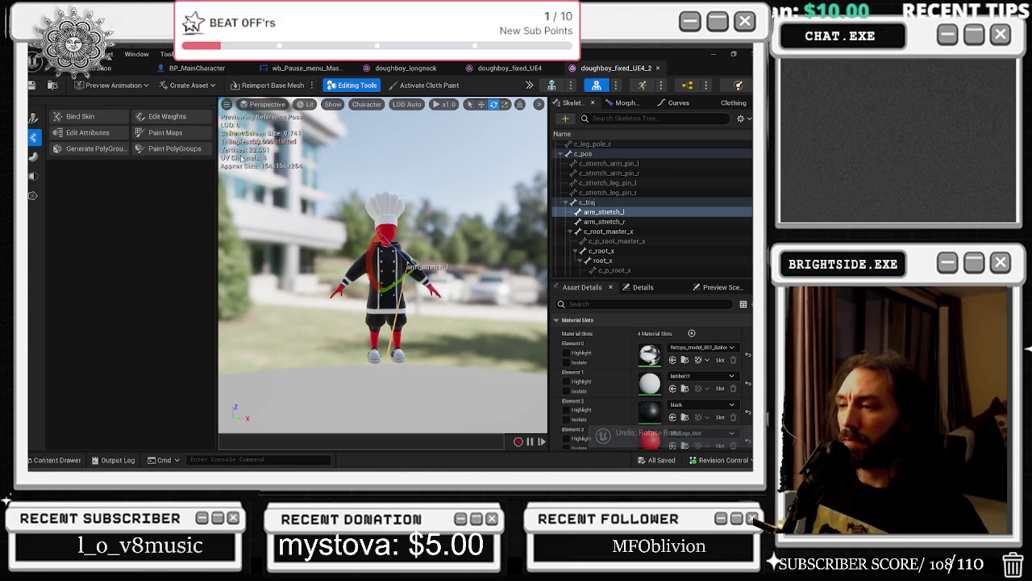
left_click(105, 67)
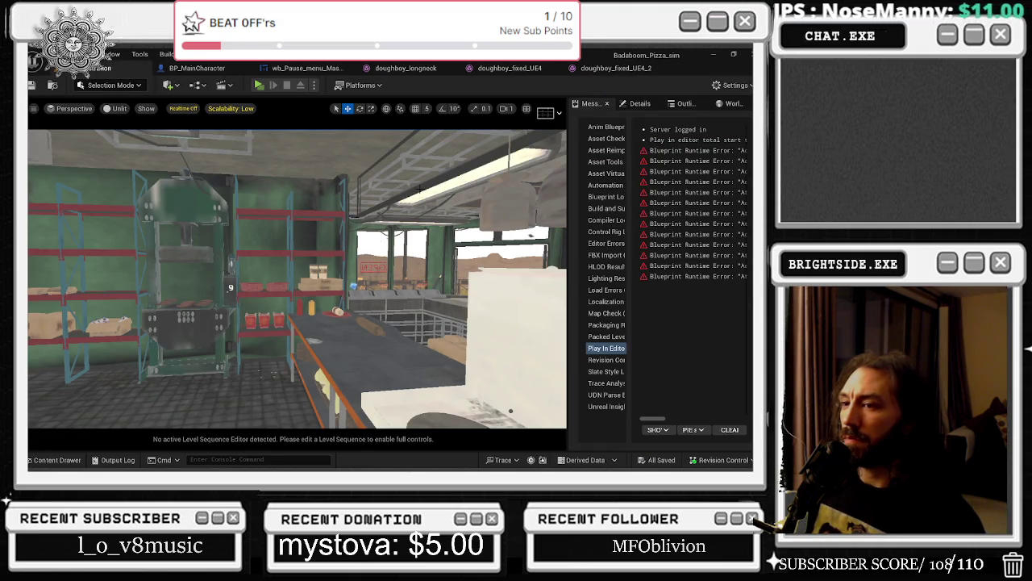
- Select the Mesh component of the chef in the BP_MainCharacter blueprint
left_click(196, 68)
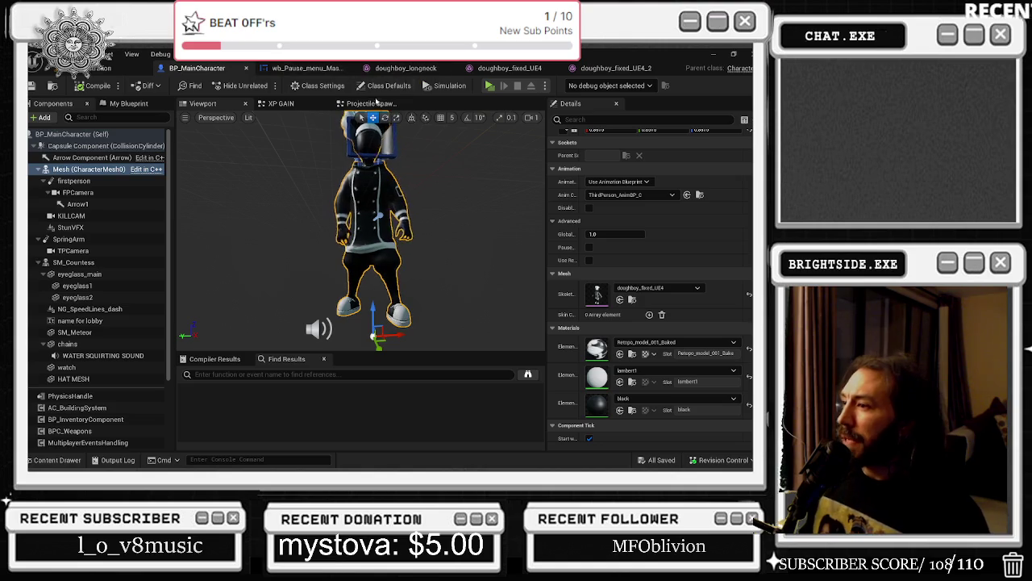
scroll(379, 201, "up", 4)
scroll(398, 199, "down", 5)
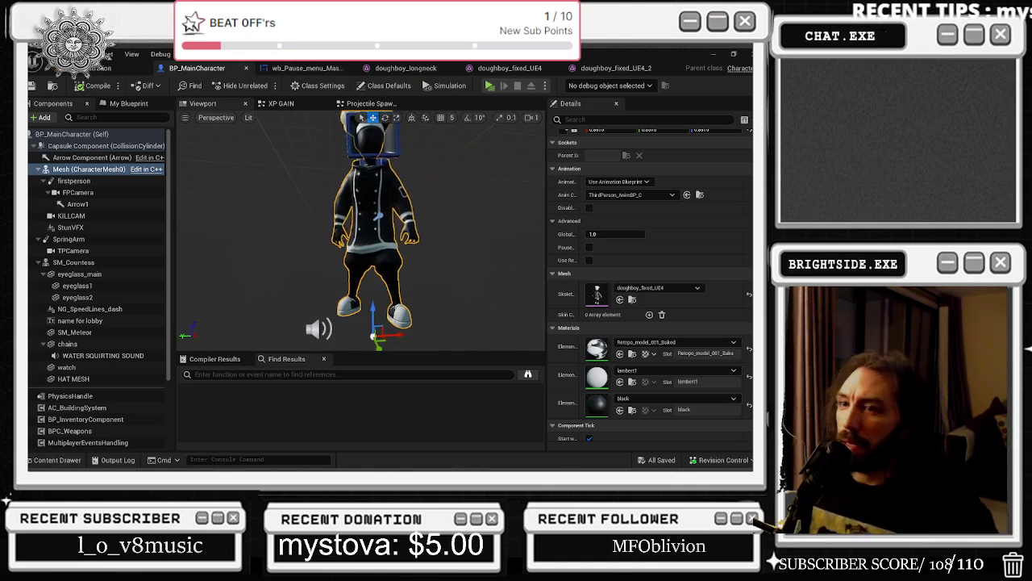
scroll(374, 329, "up", 5)
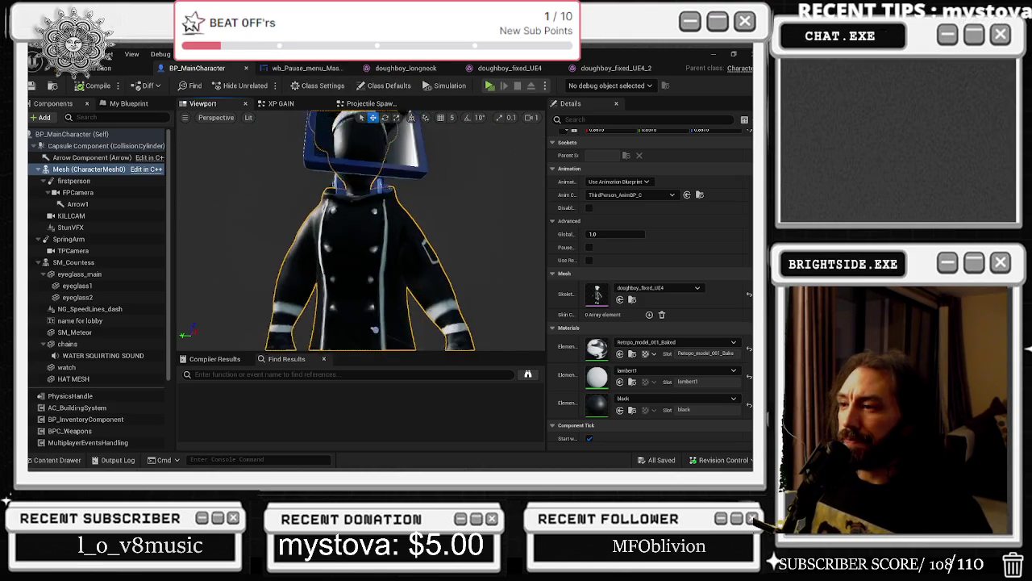
mouse_move(363, 242)
left_mouse_down()
mouse_move(379, 290)
mouse_move(363, 242)
left_mouse_up()
left_click(89, 169)
- Start a play session with Alt+P and bring up the NEWMAINCHEF_fbm folder
key("alt+p")
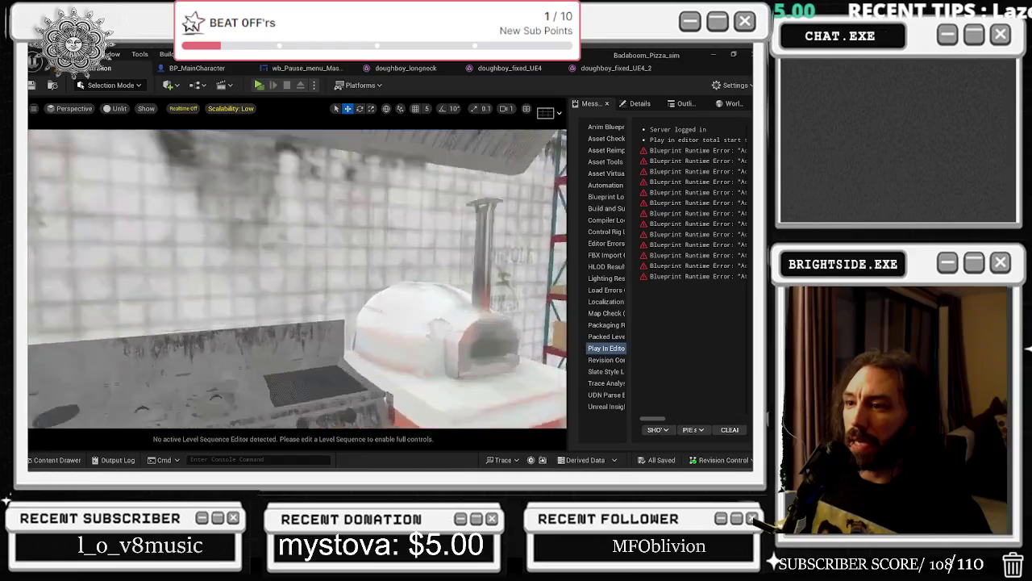
key("ctrl+space")
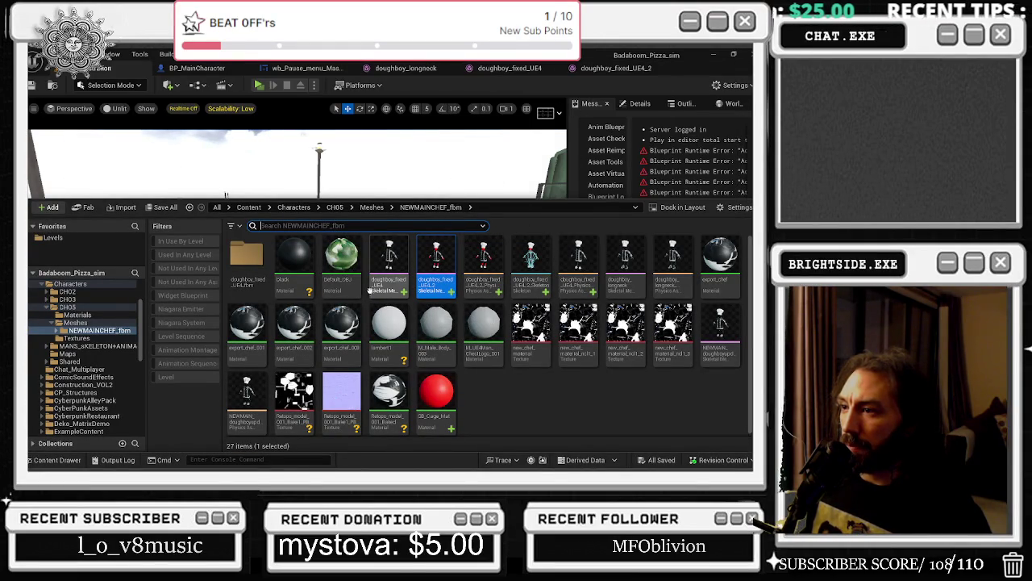
left_click(260, 185)
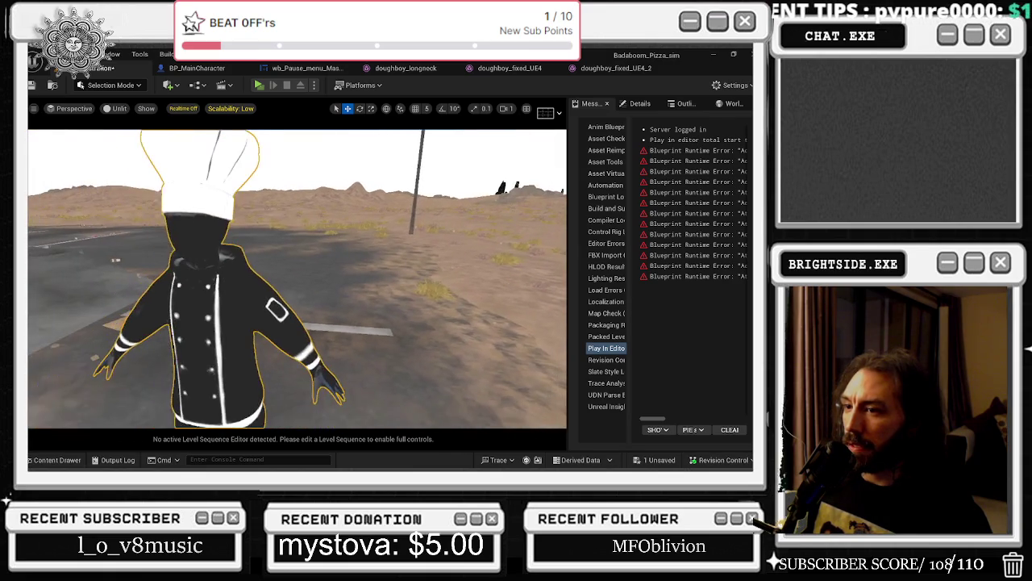
- Dismiss the floating Details panel and re-maximize the editor beside the docked chef details
left_click(638, 103)
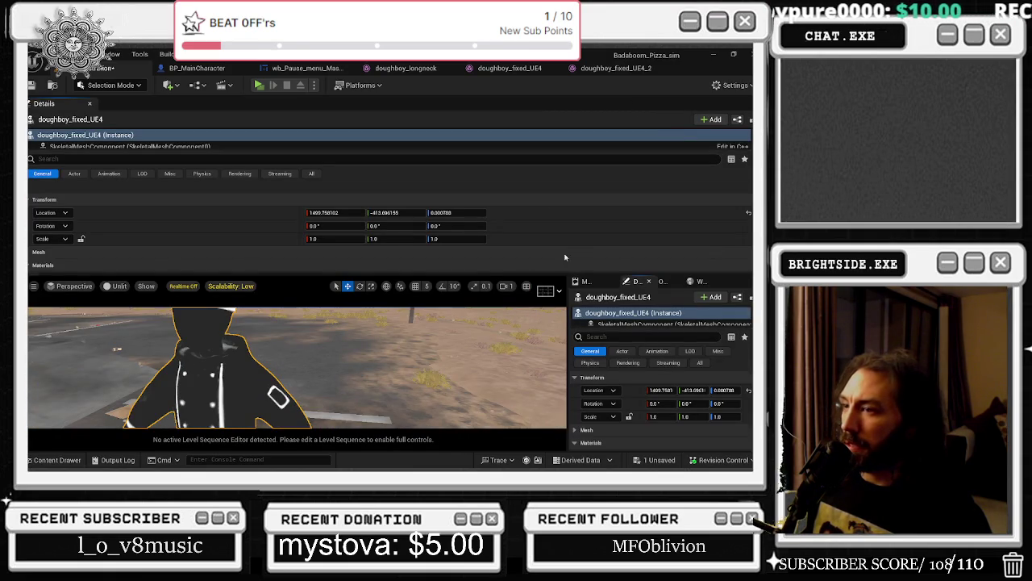
mouse_move(694, 54)
left_mouse_down()
mouse_move(591, 45)
mouse_move(695, 124)
mouse_move(603, 116)
left_mouse_up()
left_click(604, 119)
mouse_move(557, 68)
left_mouse_down()
mouse_move(750, 209)
mouse_move(557, 122)
mouse_move(523, 125)
left_mouse_up()
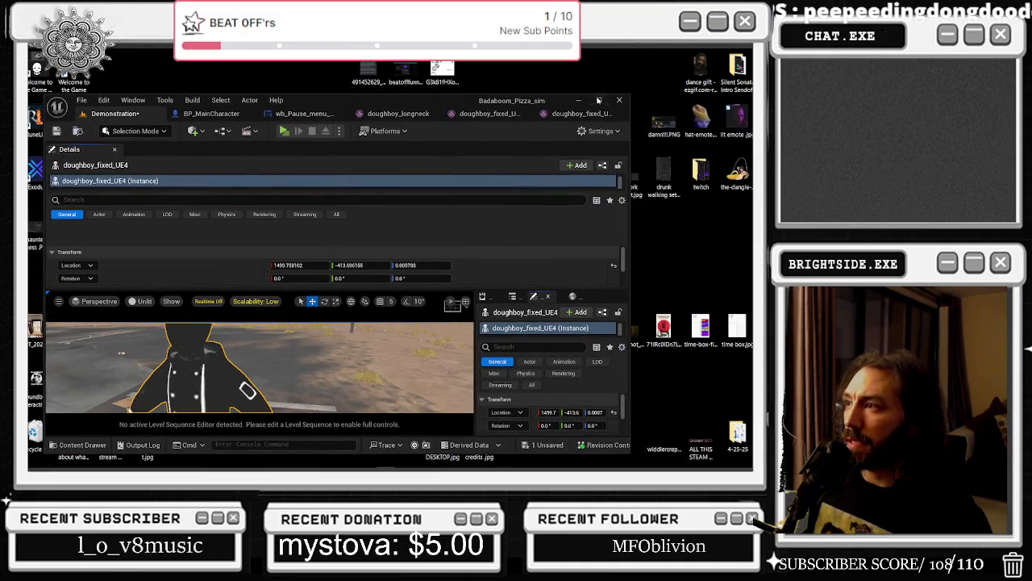
left_click(598, 100)
left_click(662, 283)
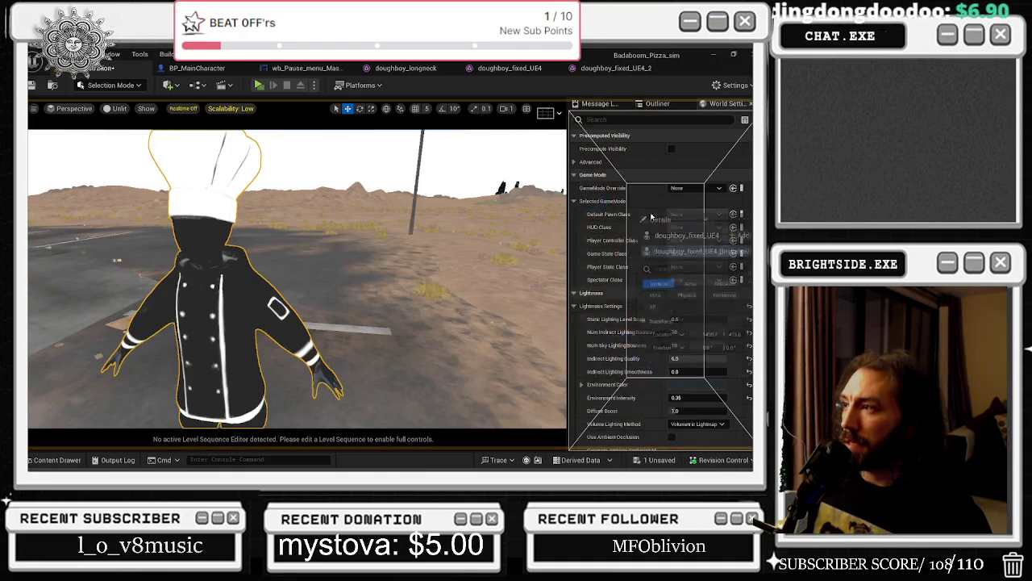
- Look through the Window menu and the chef actor's right-click menu for mesh editing options
left_click(640, 104)
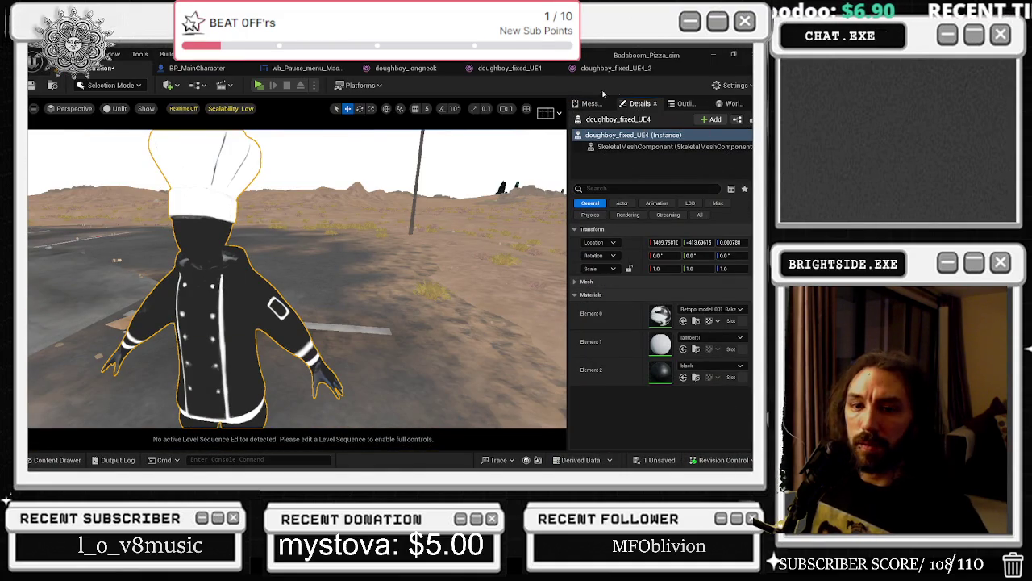
left_click(87, 53)
mouse_move(109, 53)
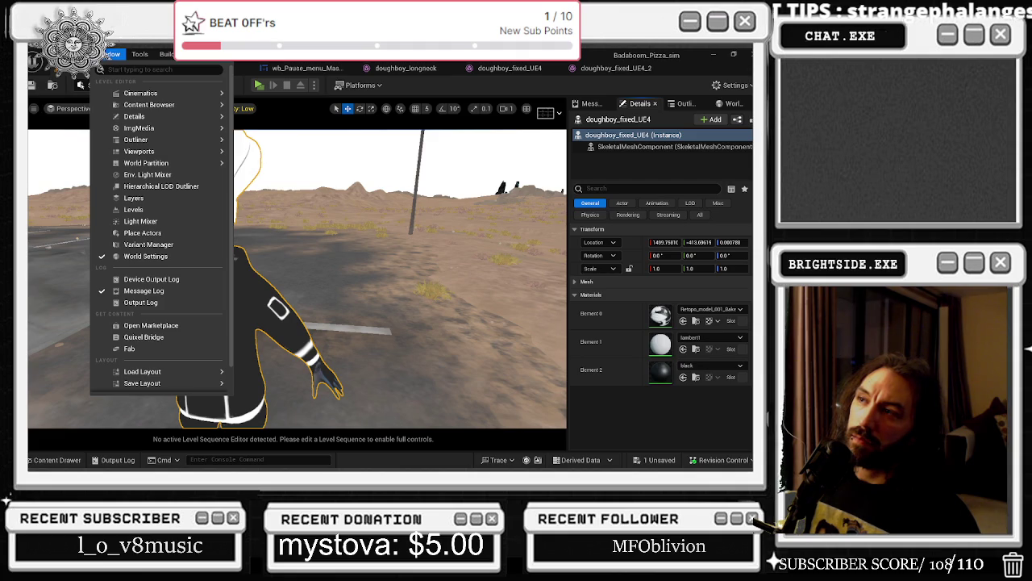
left_click(111, 53)
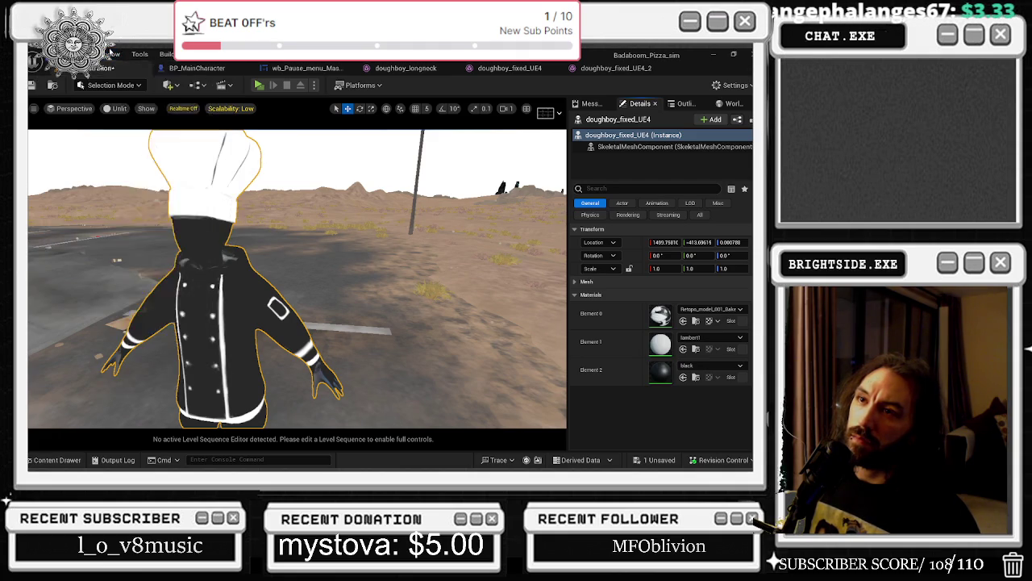
right_click(211, 396)
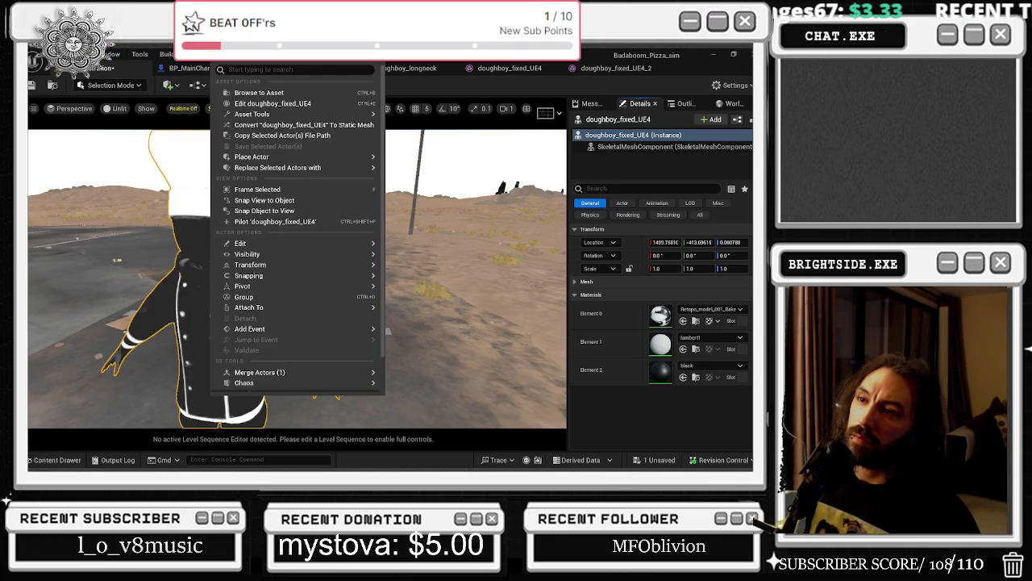
mouse_move(264, 115)
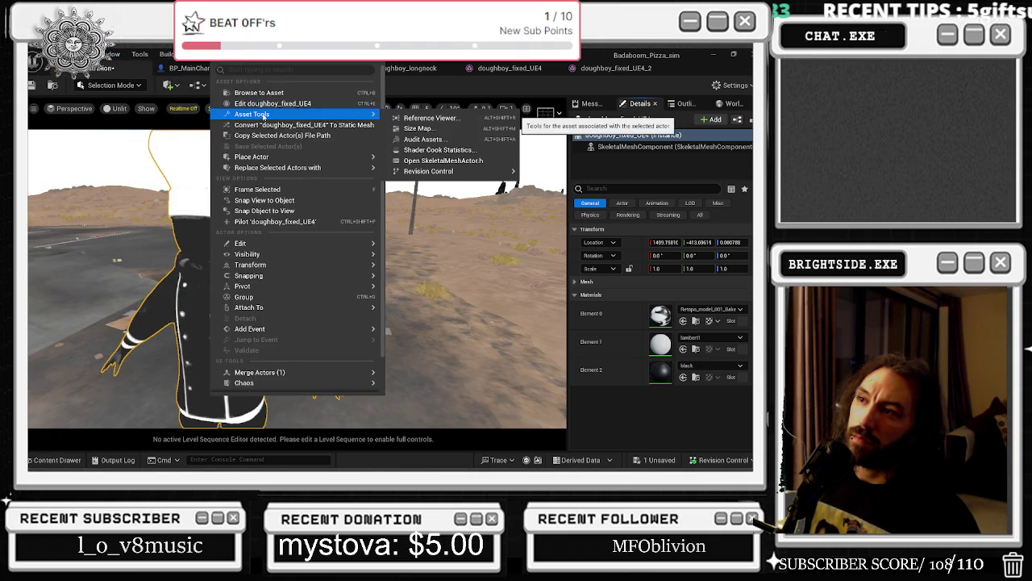
- Browse the Build and Select menus, then open the editor Selection Mode dropdown
left_click(170, 53)
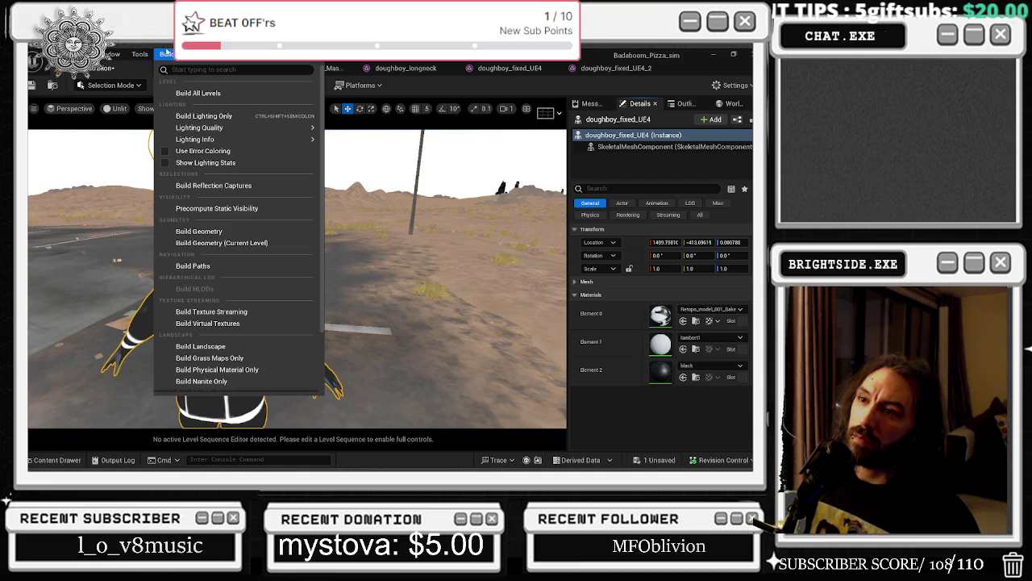
mouse_move(115, 53)
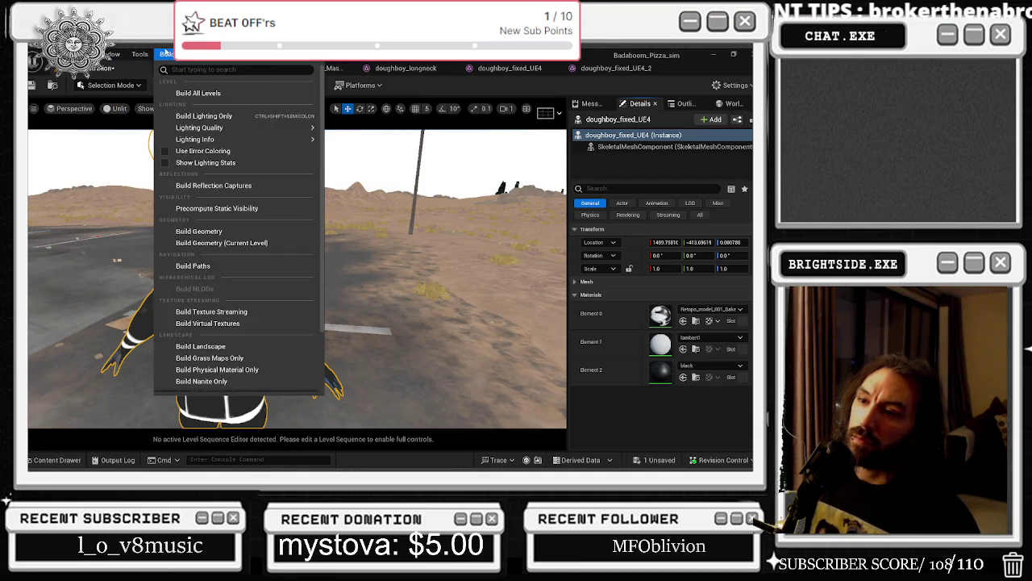
left_click(166, 53)
left_click(187, 54)
mouse_move(140, 53)
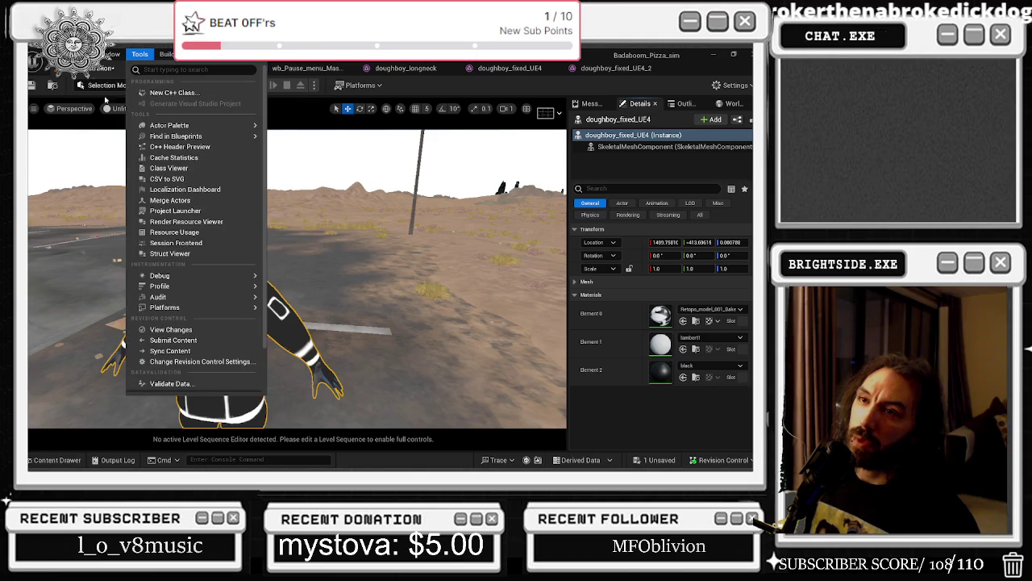
left_click(103, 82)
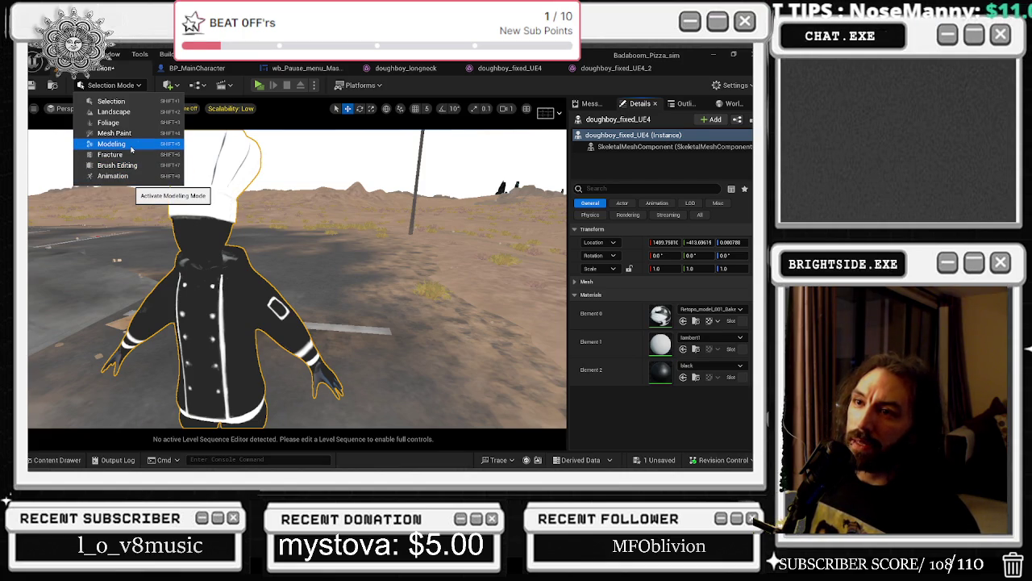
- Switch to Modeling Mode, show its Mesh tools, and select the SkeletalMeshComponent
left_click(131, 149)
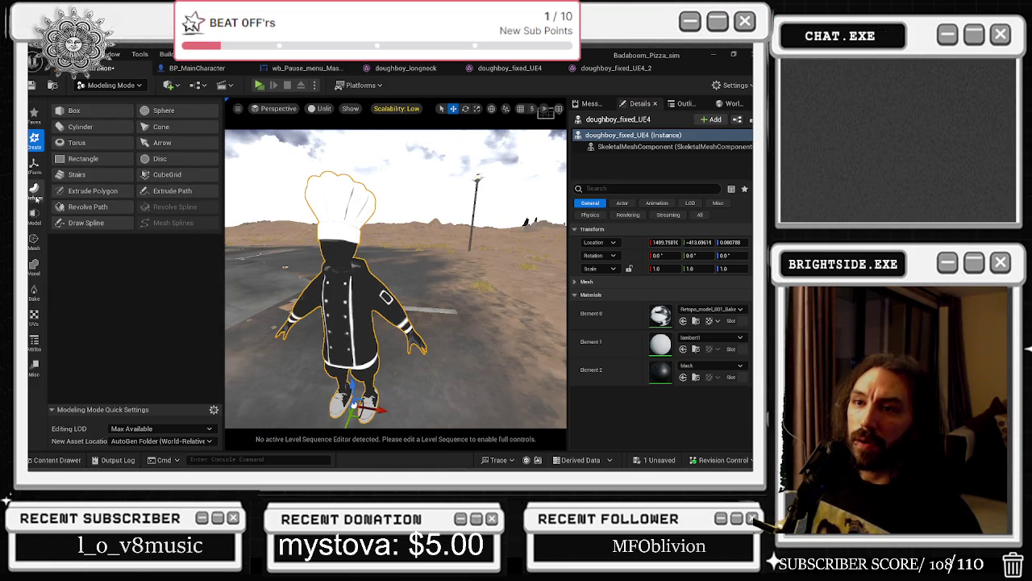
left_click(34, 241)
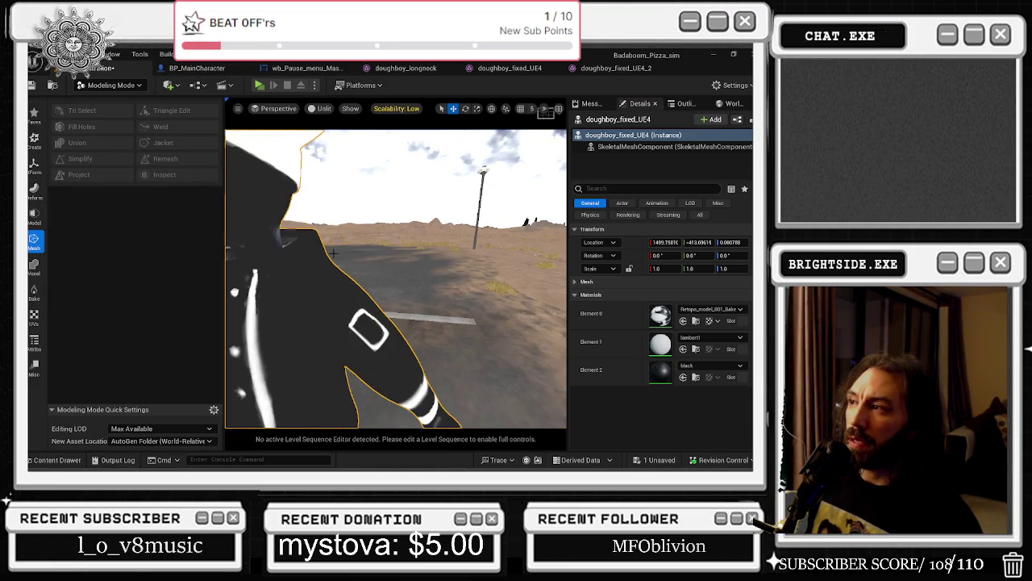
left_click(637, 146)
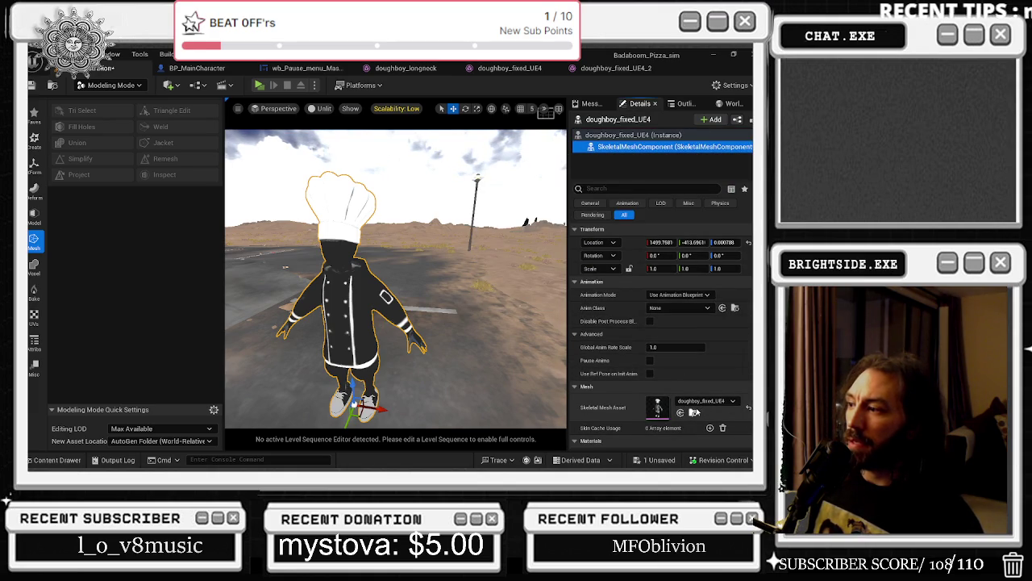
scroll(692, 412, "down", 2)
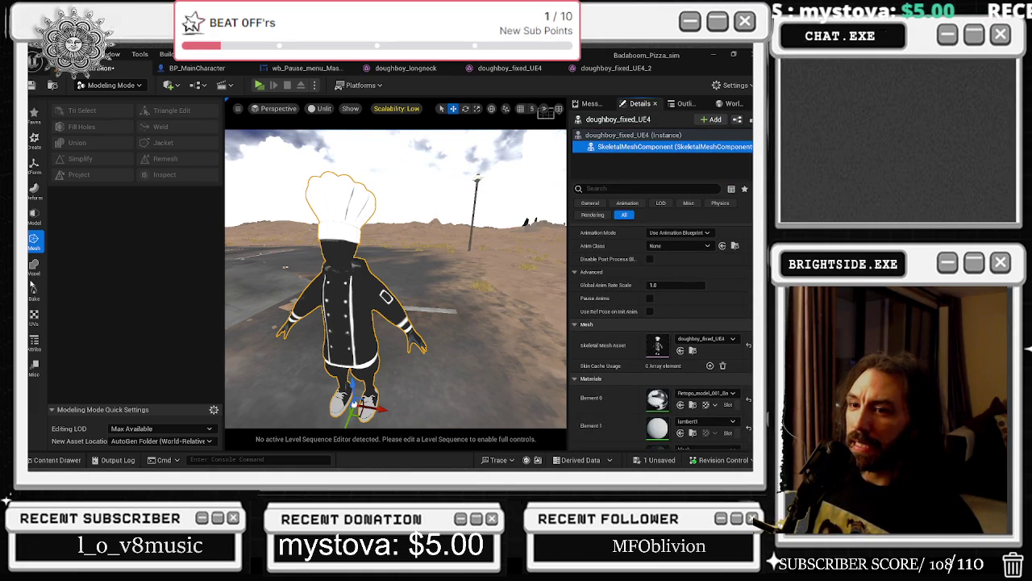
- Browse the UVs, Bake, Mesh, XForm and Favs modeling tool categories
left_click(34, 317)
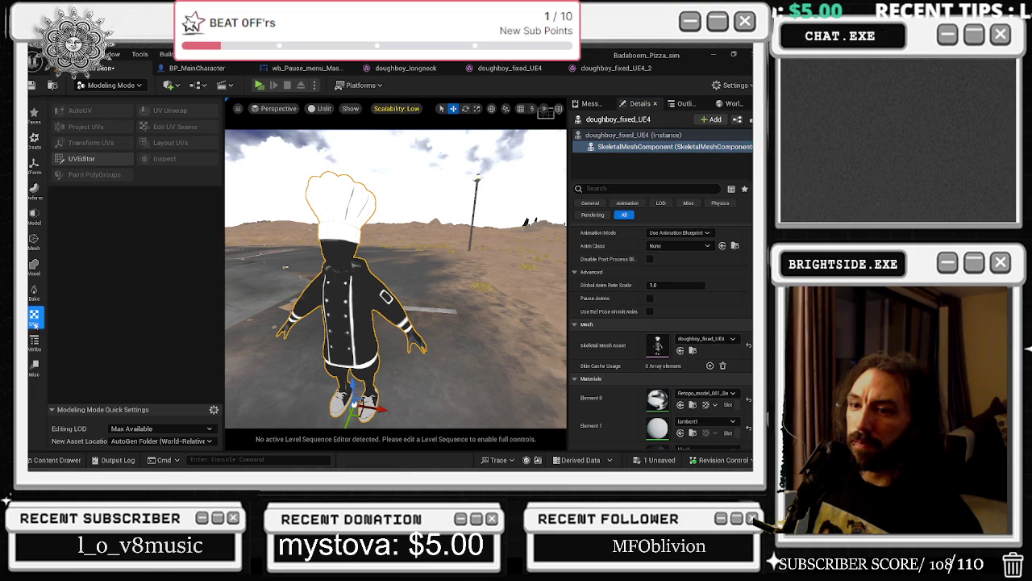
left_click(35, 290)
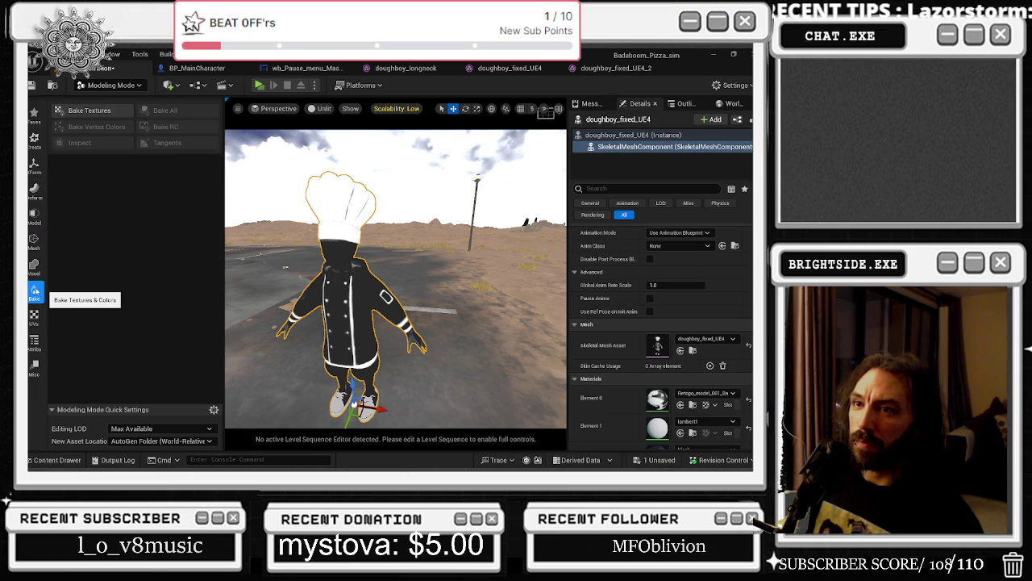
left_click(33, 241)
left_click(33, 165)
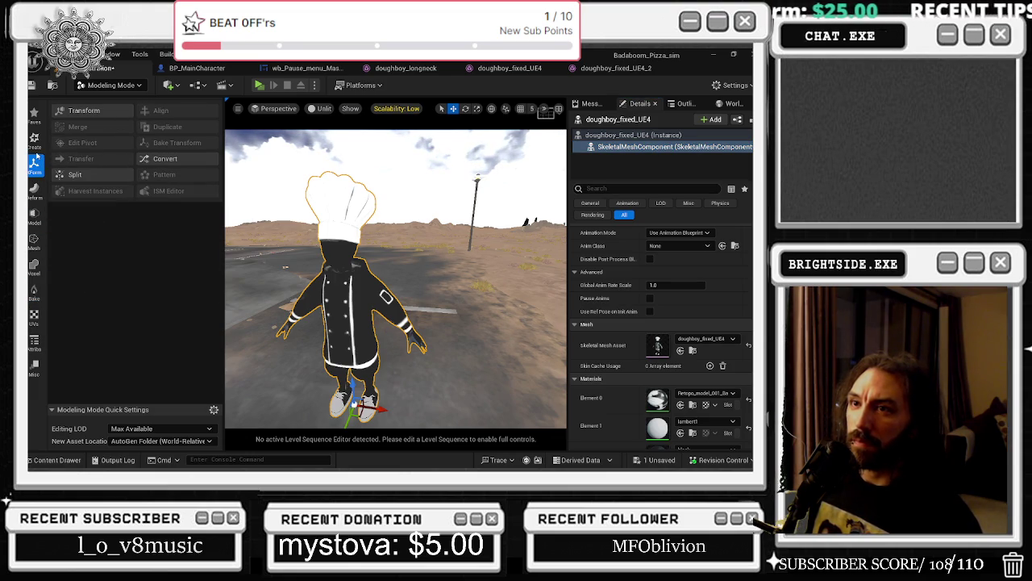
left_click(35, 137)
left_click(34, 115)
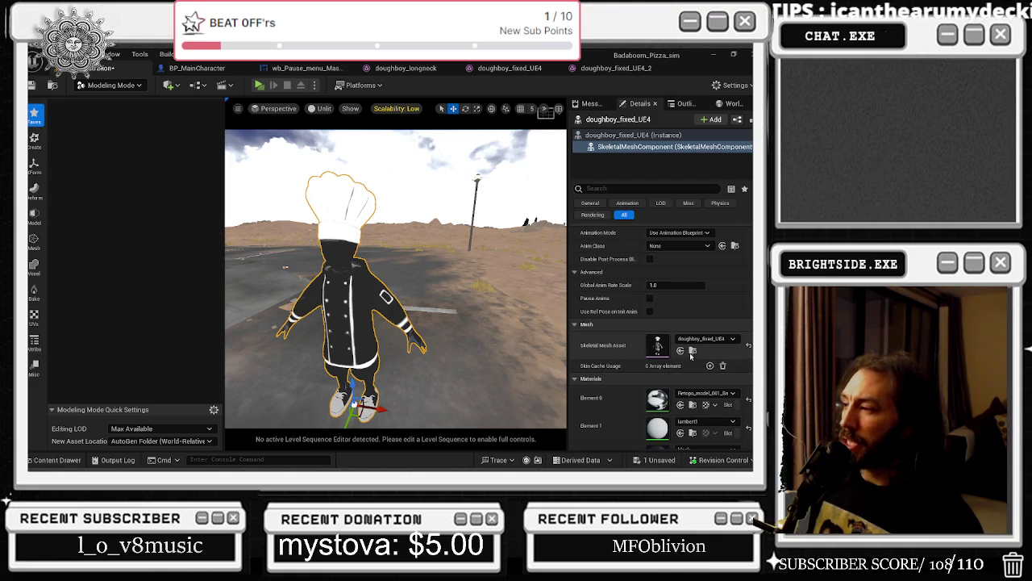
key("ctrl+space")
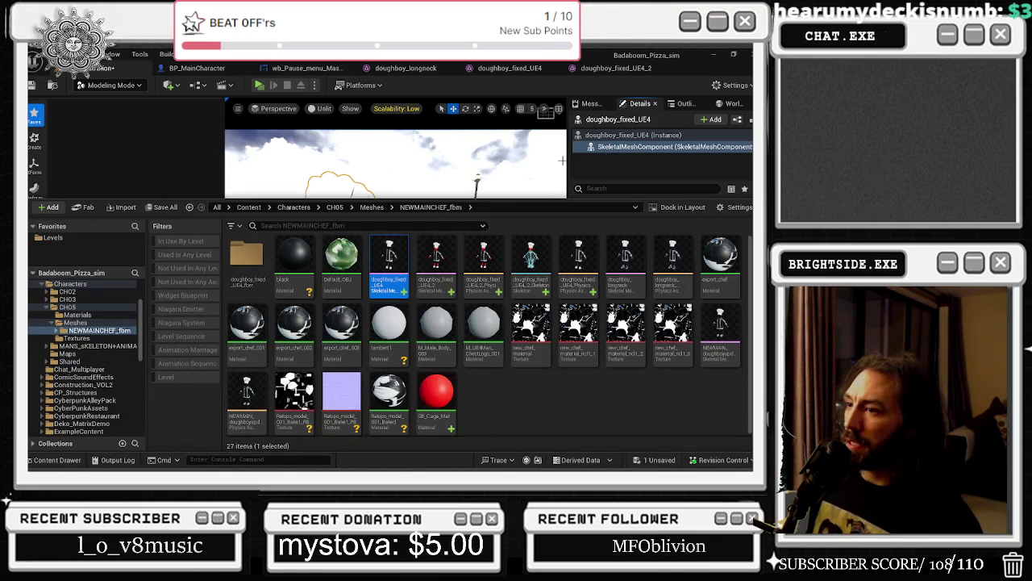
- Open doughboy_fixed_UE4 and review its curves, Material Slots and preview scene settings
double_click(391, 257)
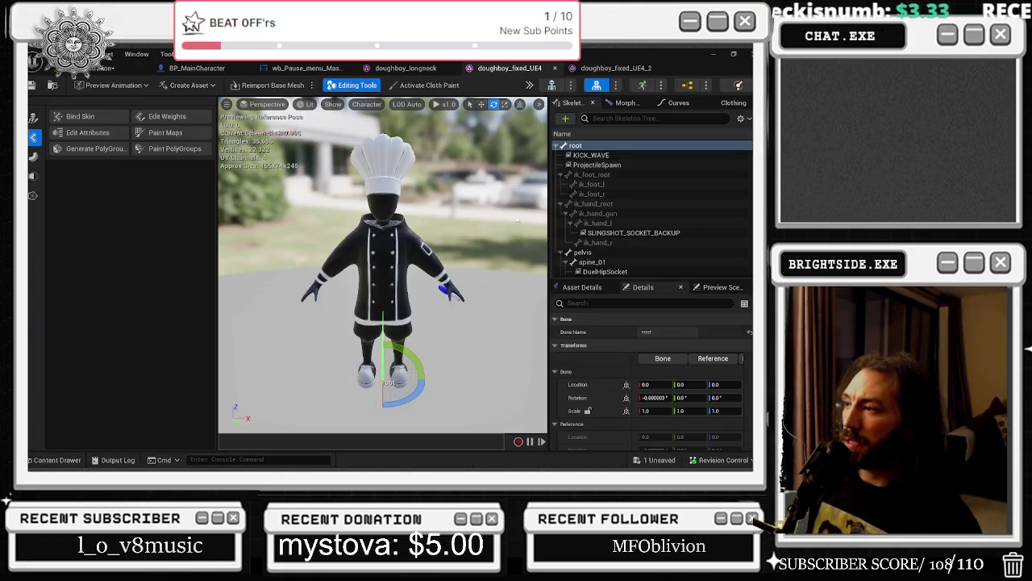
left_click(678, 102)
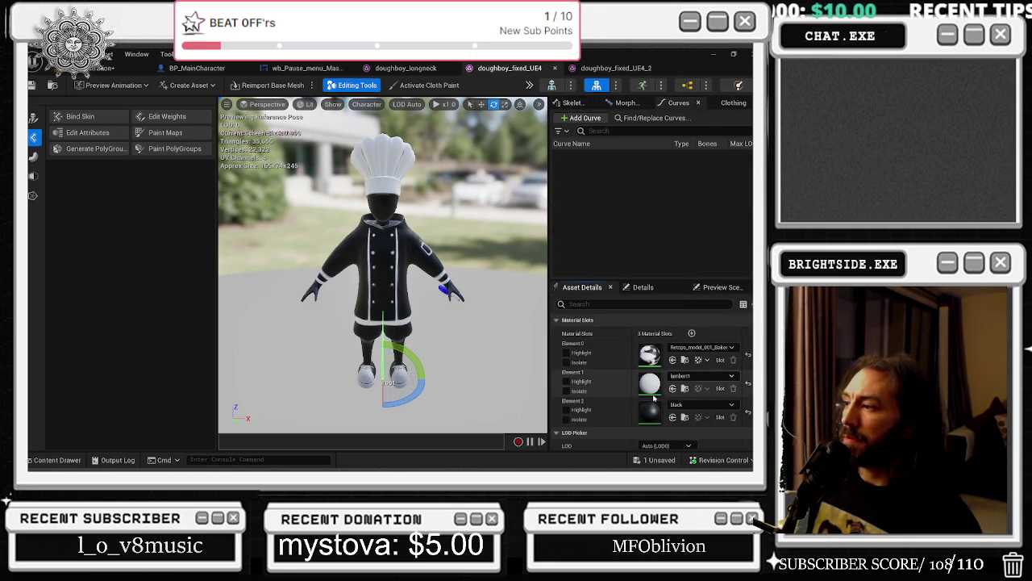
left_click(593, 288)
scroll(647, 395, "up", 10)
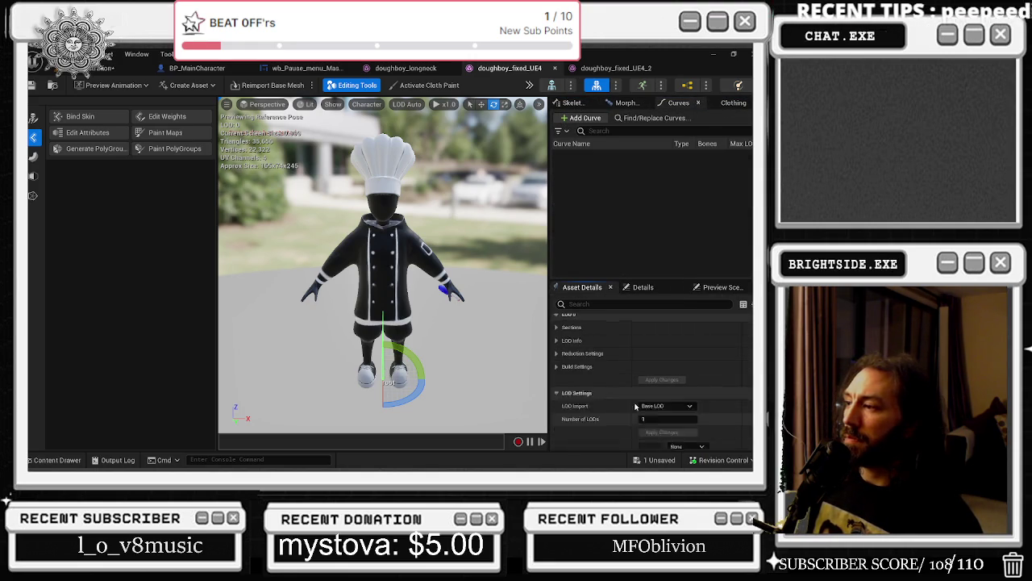
left_click(698, 287)
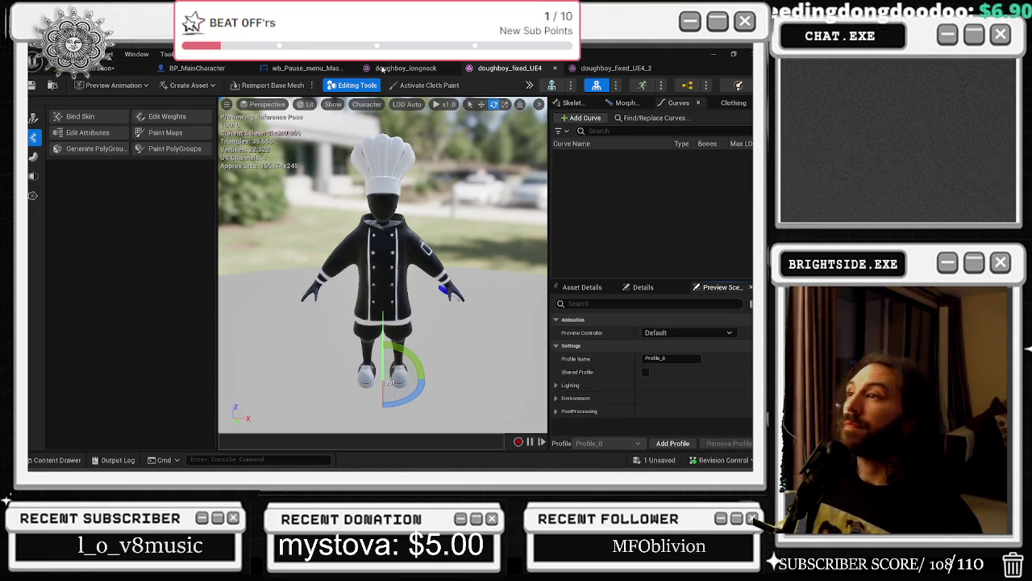
- Restore the editor window and bring up the BP_MainCharacter blueprint
left_click(712, 55)
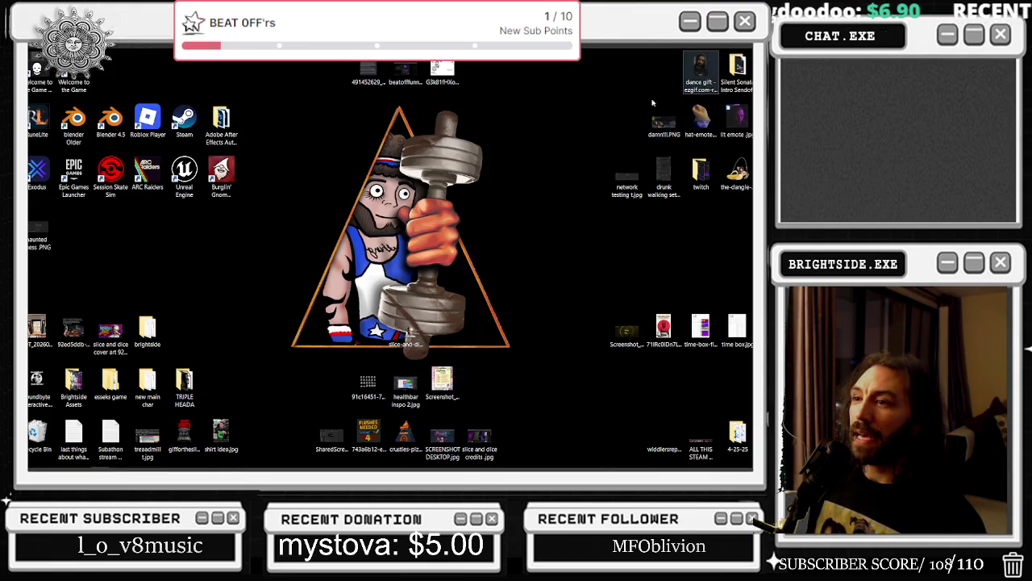
left_click(387, 459)
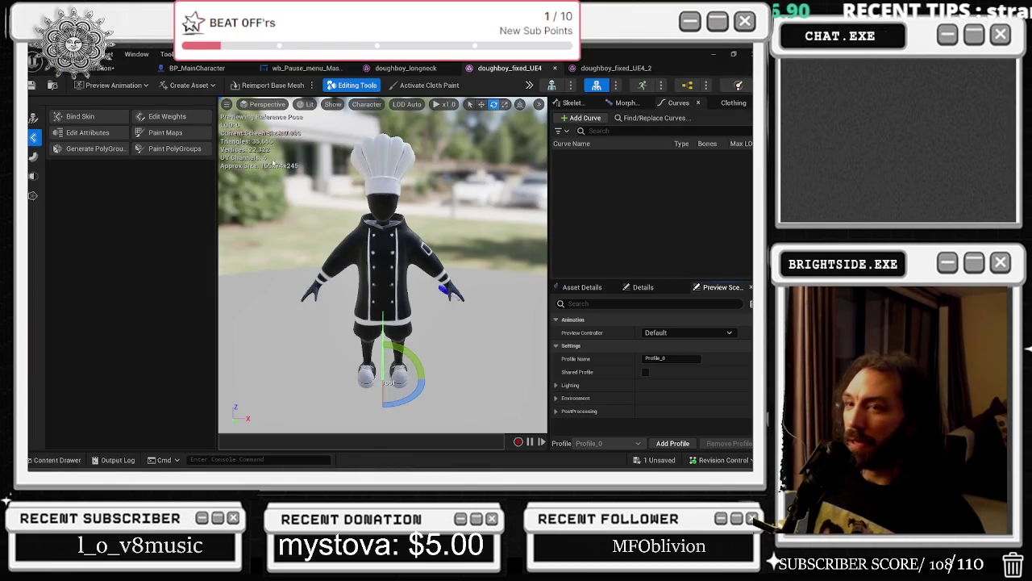
left_click(121, 68)
left_click(211, 71)
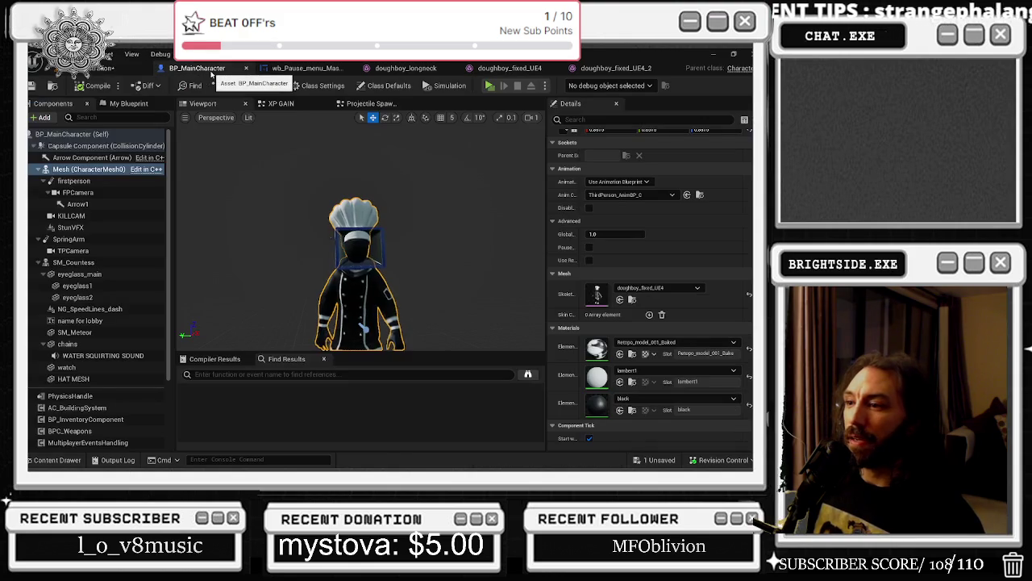
- Go back to the level and show Modeling Mode's UVs tool category
left_click(121, 69)
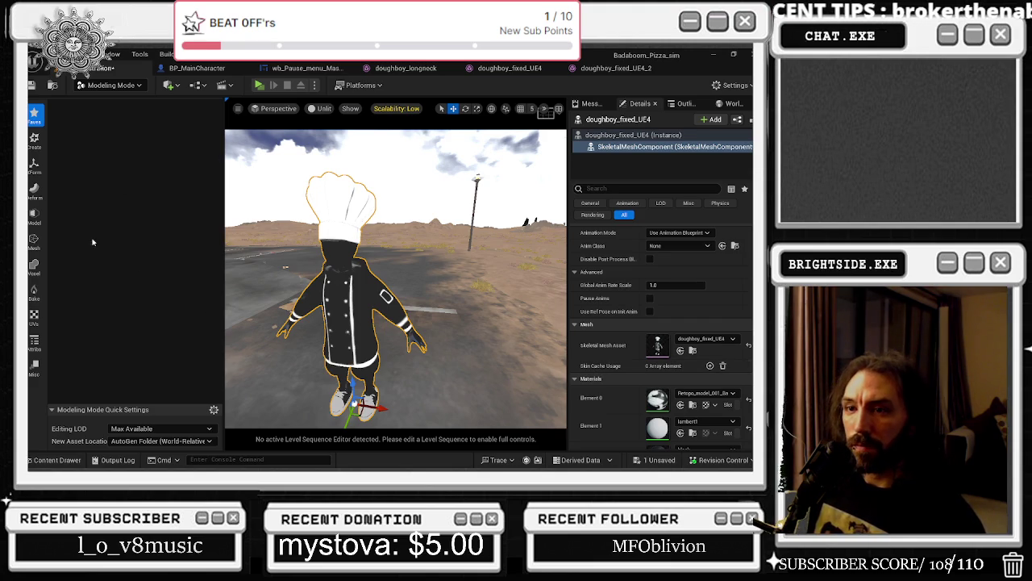
left_click(35, 315)
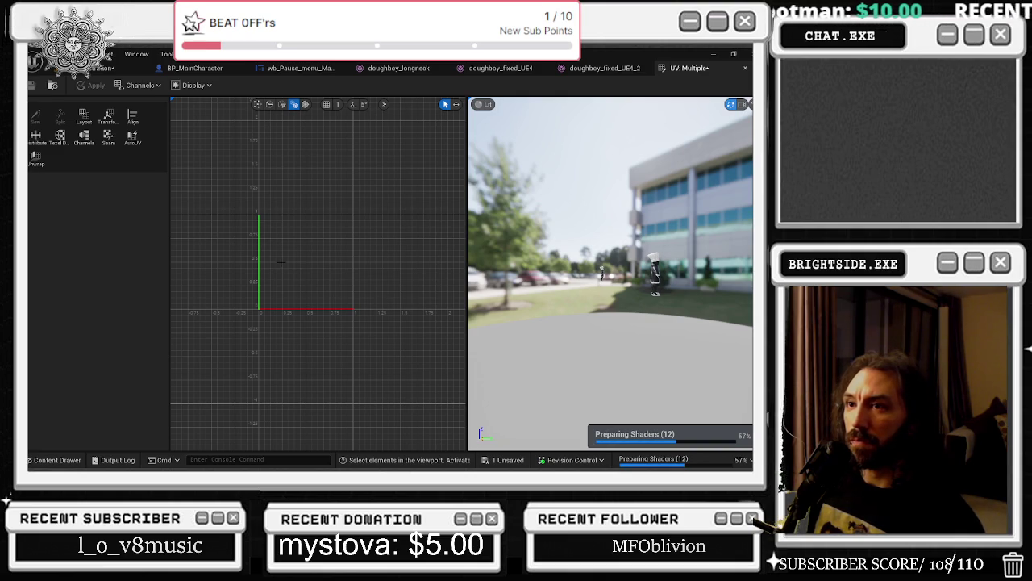
- Close the UV: Multiple editor tab
scroll(280, 263, "up", 2)
scroll(280, 263, "up", 1)
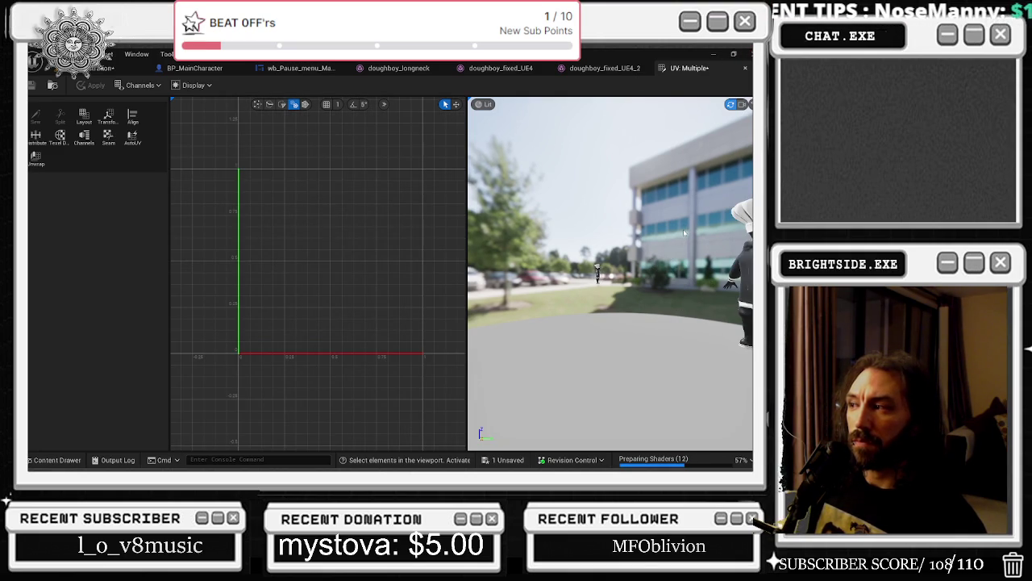
left_click(746, 68)
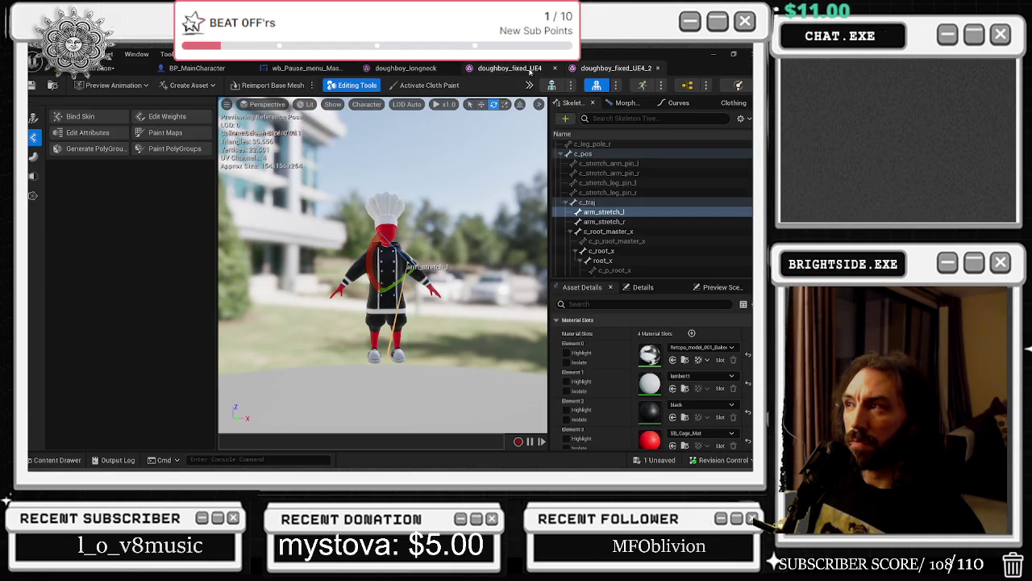
- Look through the doughboy_fixed_UE4, doughboy_longneck and doughboy_fixed_UE4_2 editors, then return to the Badaboom_Pizza_sim level
left_click(509, 68)
left_click(643, 287)
left_click(406, 68)
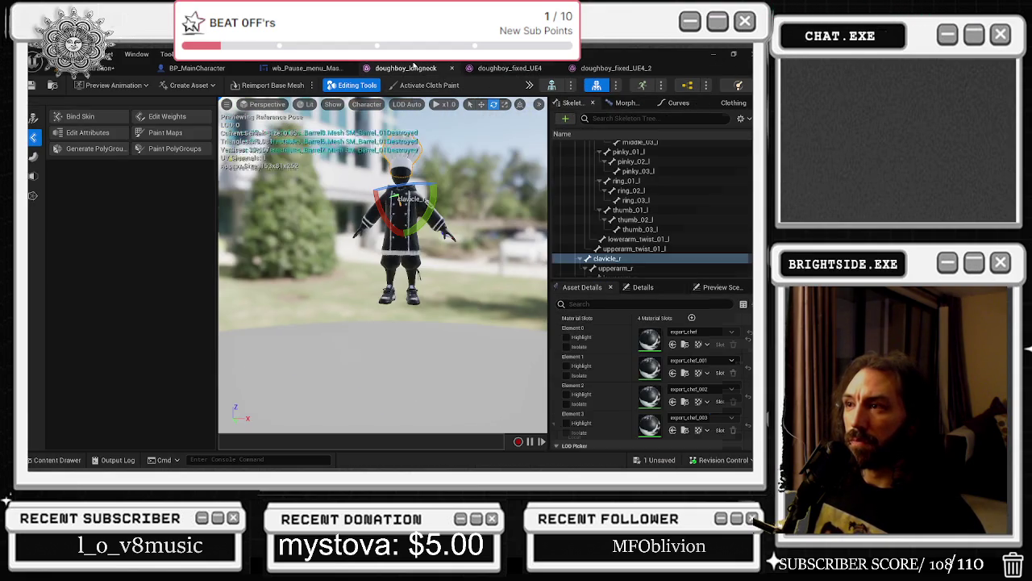
left_click(609, 69)
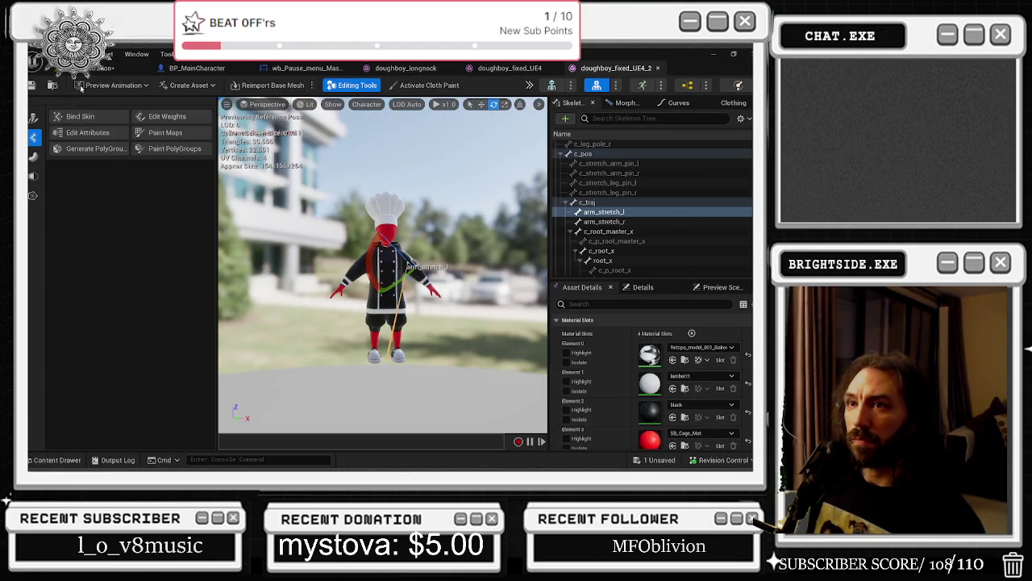
left_click(53, 85)
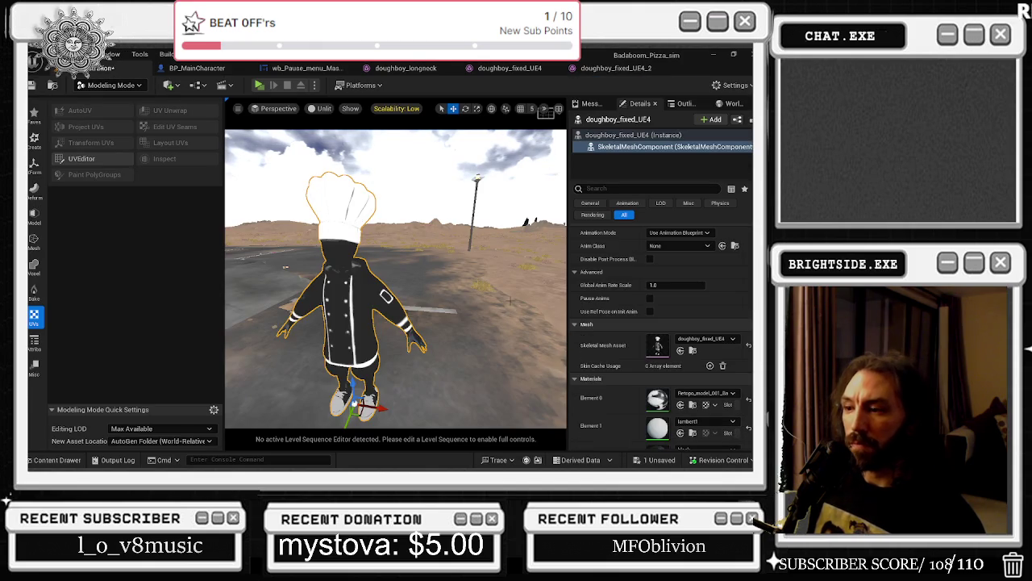
- Put the level editor in Selection mode and frame the chef character with F
left_click(109, 85)
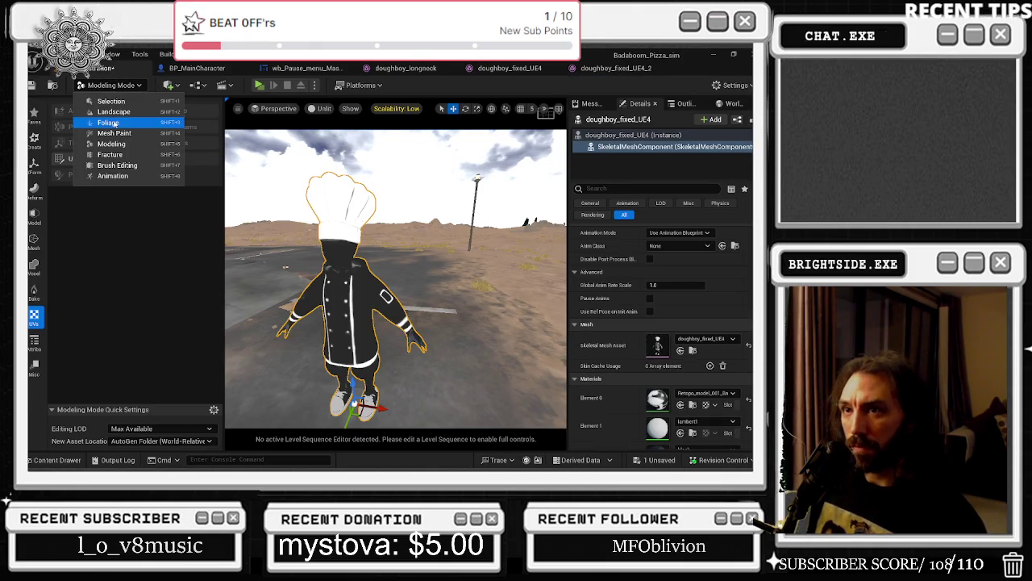
left_click(108, 101)
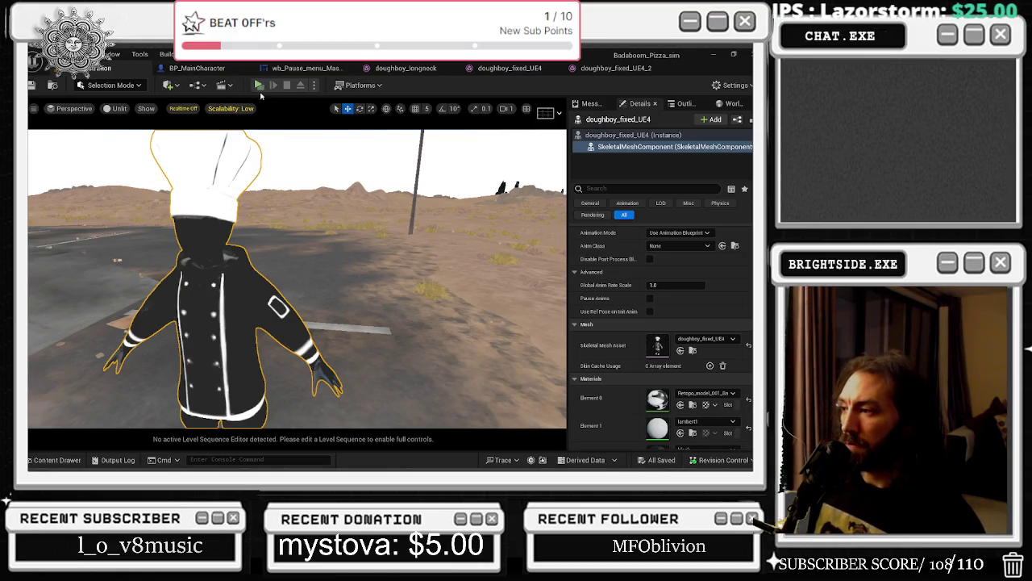
key("f")
- Check the BP_MainCharacter and wb_Pause_menu_Master tabs, close doughboy_longneck, and save packages
left_click(197, 67)
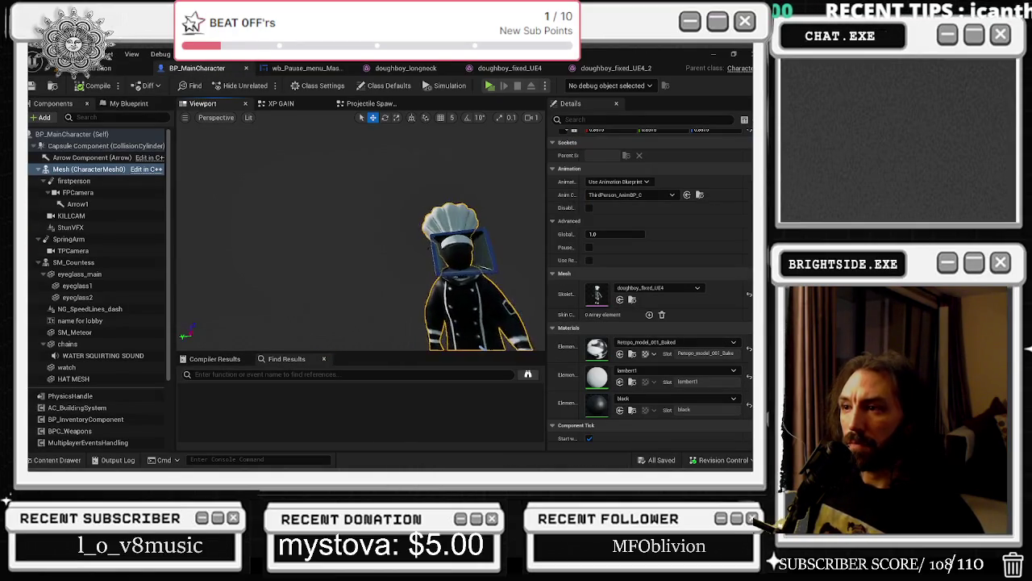
left_click(299, 68)
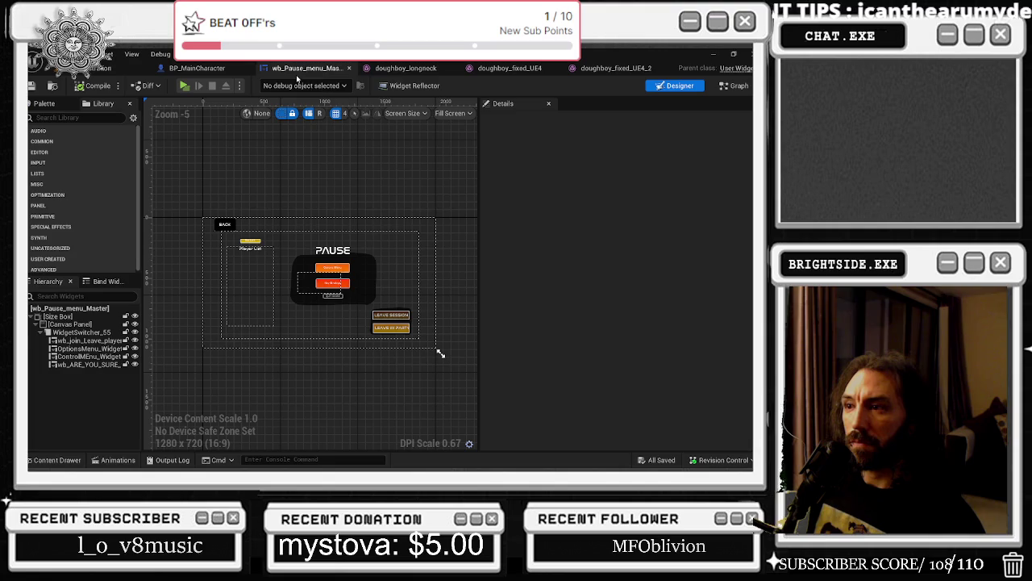
left_click(427, 68)
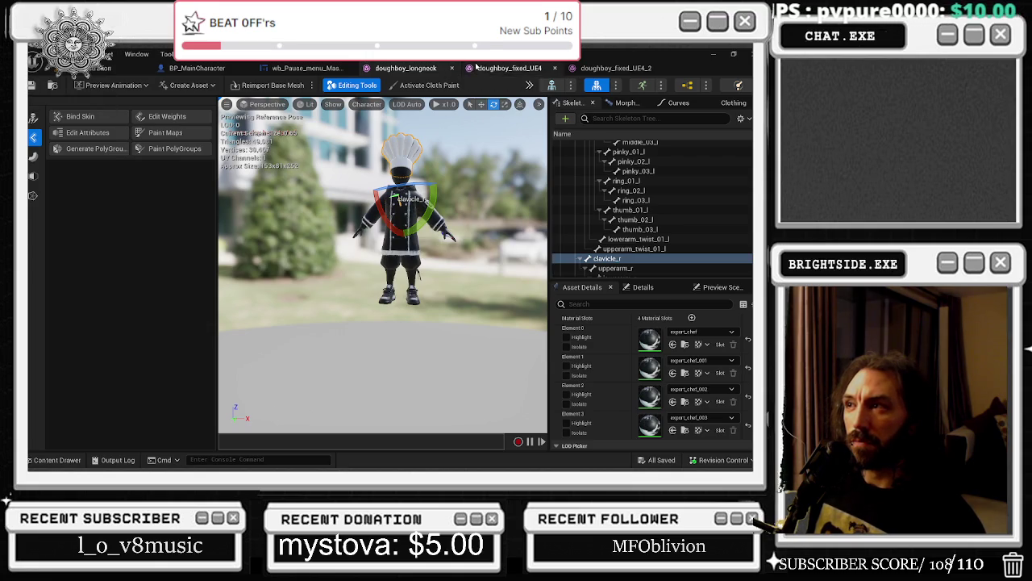
left_click(453, 69)
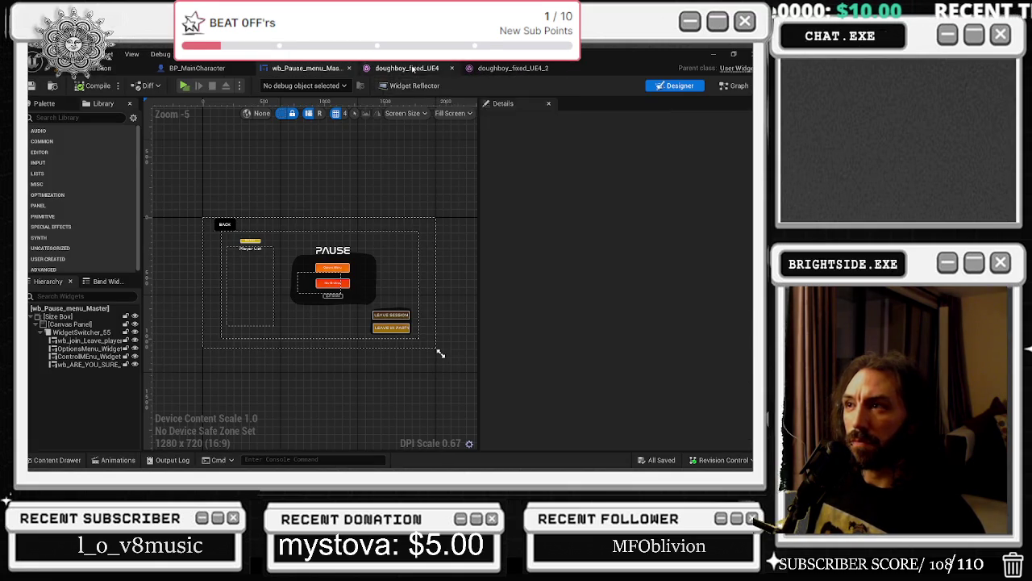
left_click(407, 68)
left_click(32, 85)
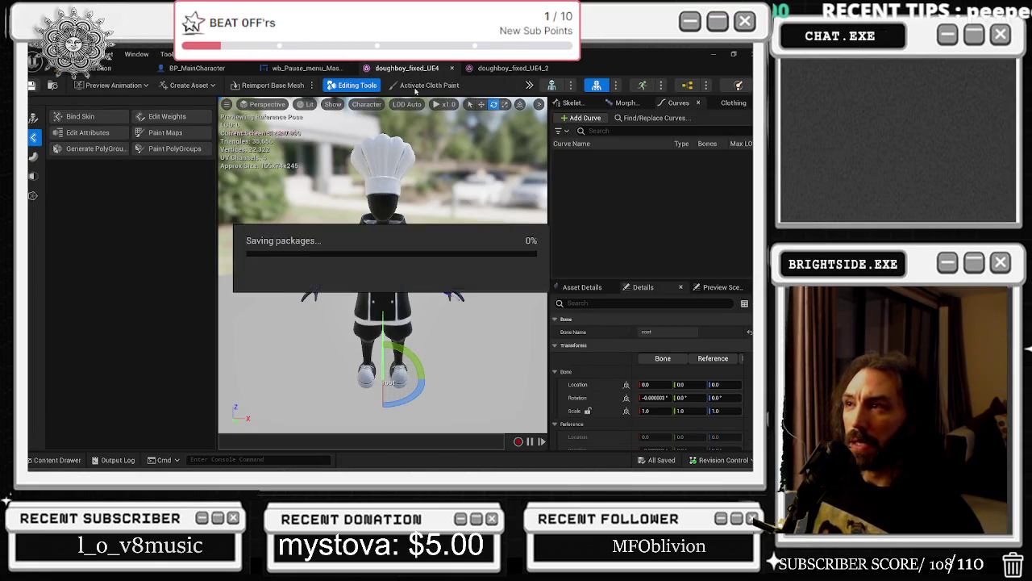
- Check doughboy_fixed_UE4_2 while saving finishes, then bring up doughboy_fixed_UE4 and zoom its viewport
left_click(508, 68)
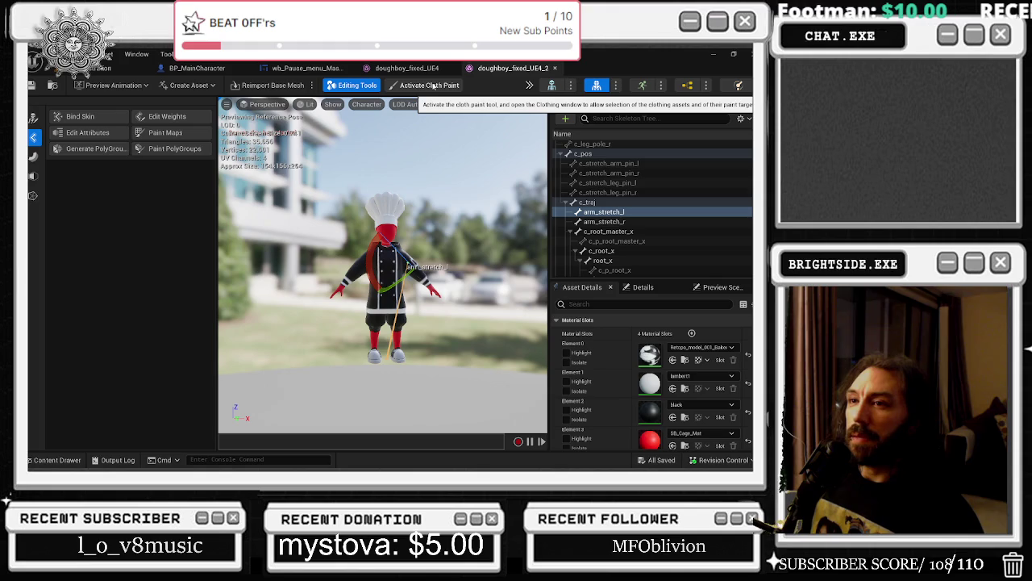
left_click(396, 70)
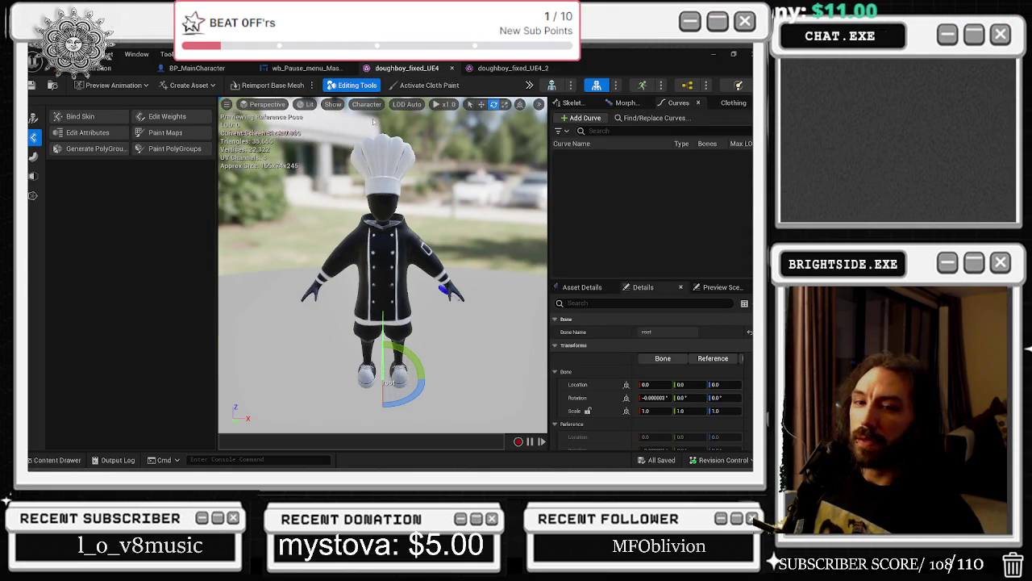
scroll(381, 153, "up", 4)
scroll(382, 153, "down", 2)
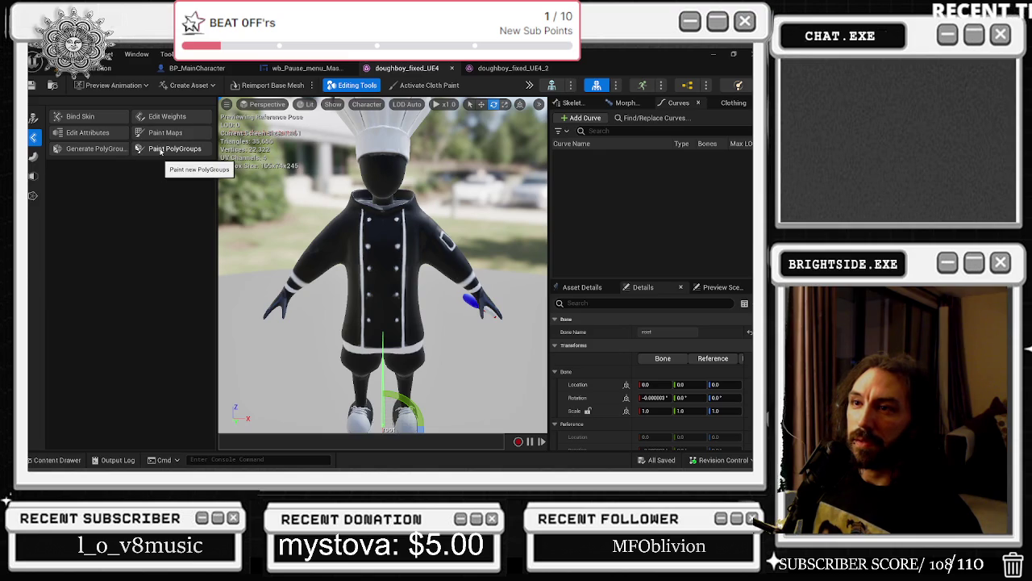
- Run Edit Attributes on doughboy_fixed_UE4, look at the Simplify/Remesh/Weld tools, then switch to the browser tutorial
left_click(103, 134)
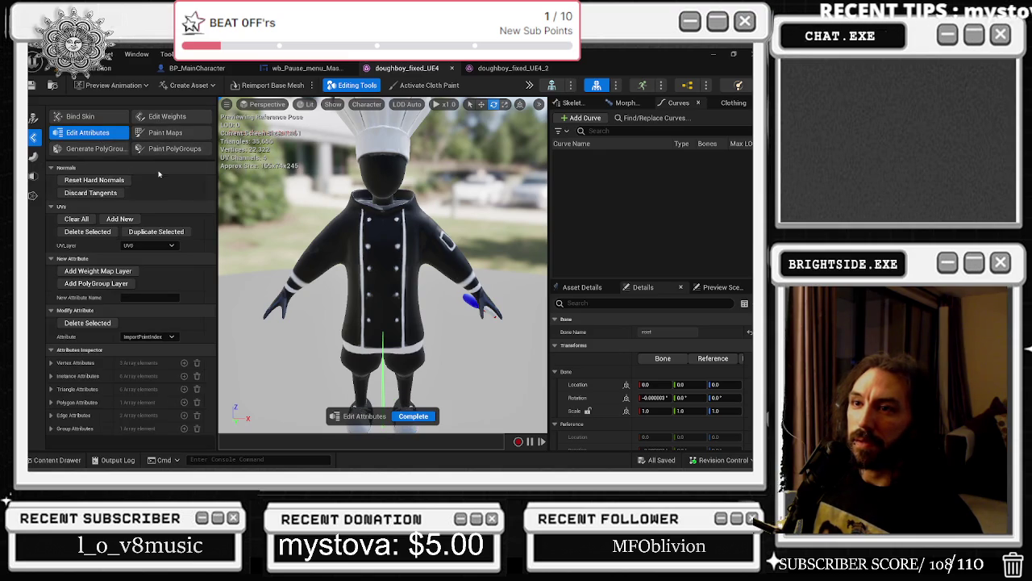
scroll(359, 167, "up", 6)
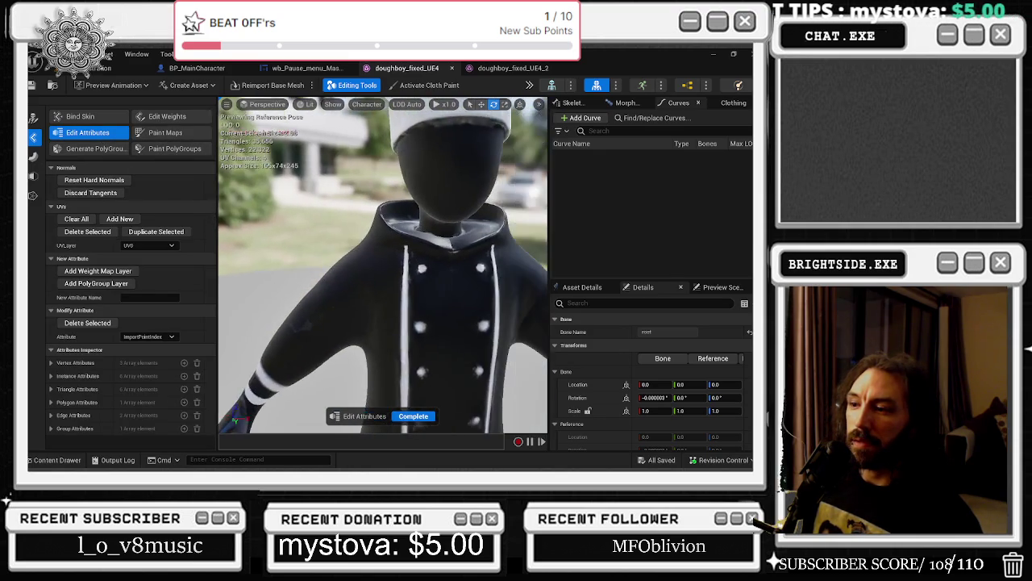
left_click(33, 195)
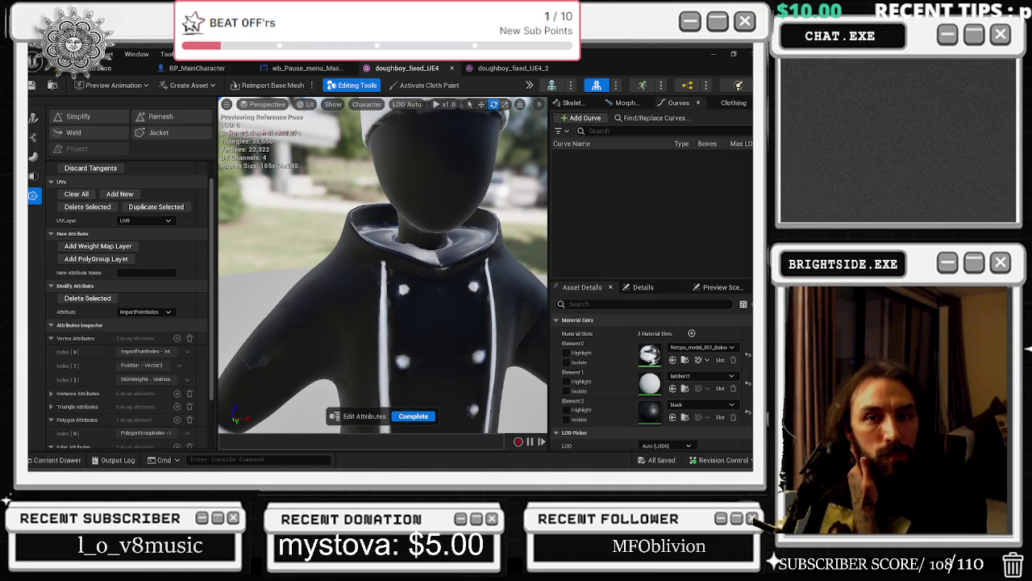
key("alt+Tab")
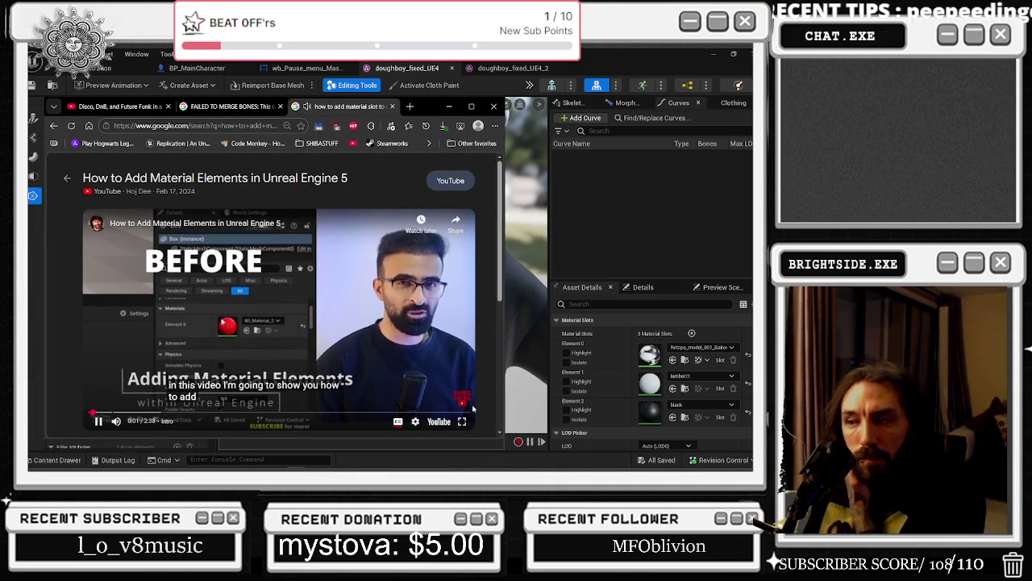
- Watch the tutorial fullscreen up to its Modeling Mode part at 0:33, then open its watch page
left_click(462, 421)
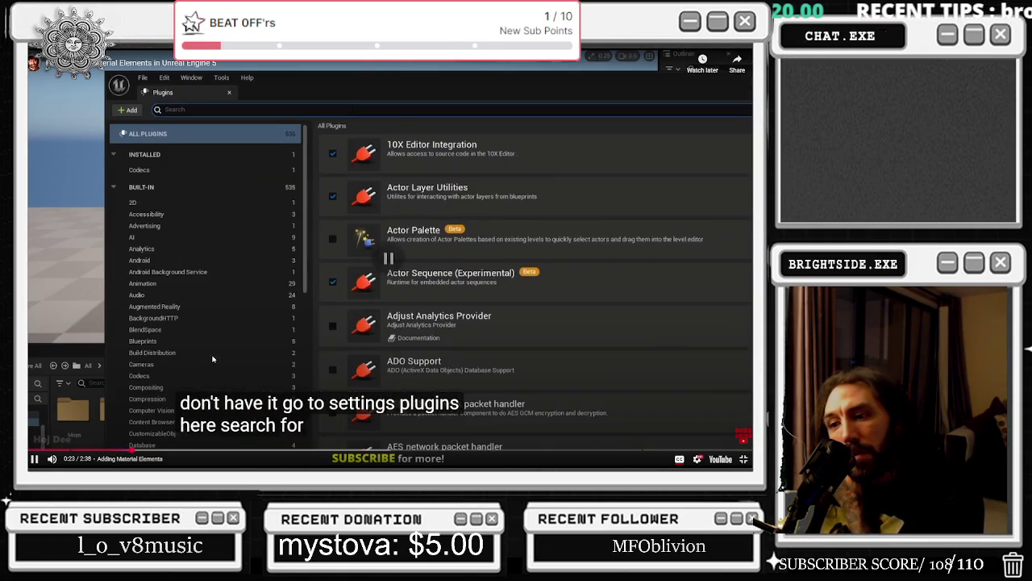
left_click(162, 444)
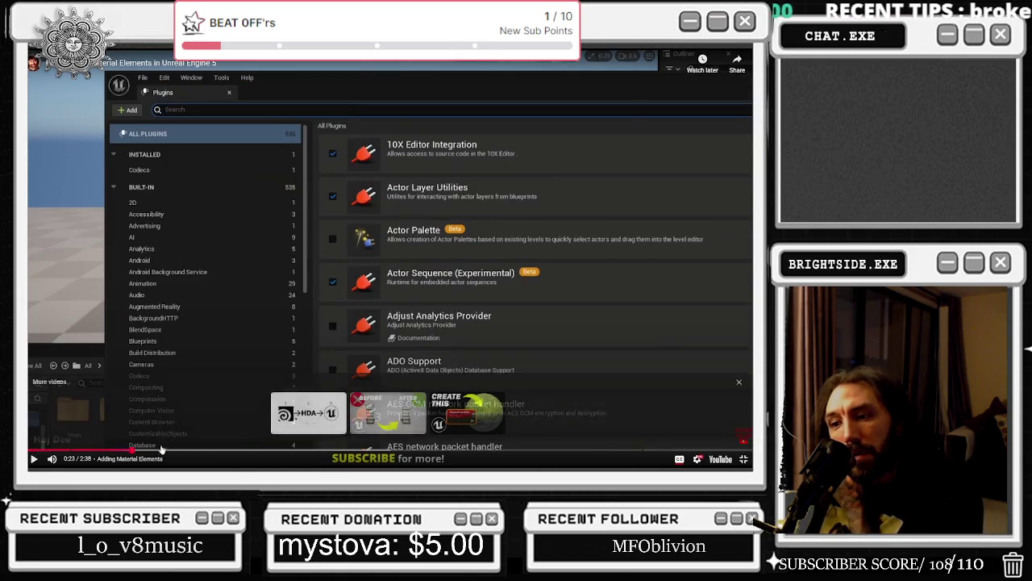
left_click(161, 445)
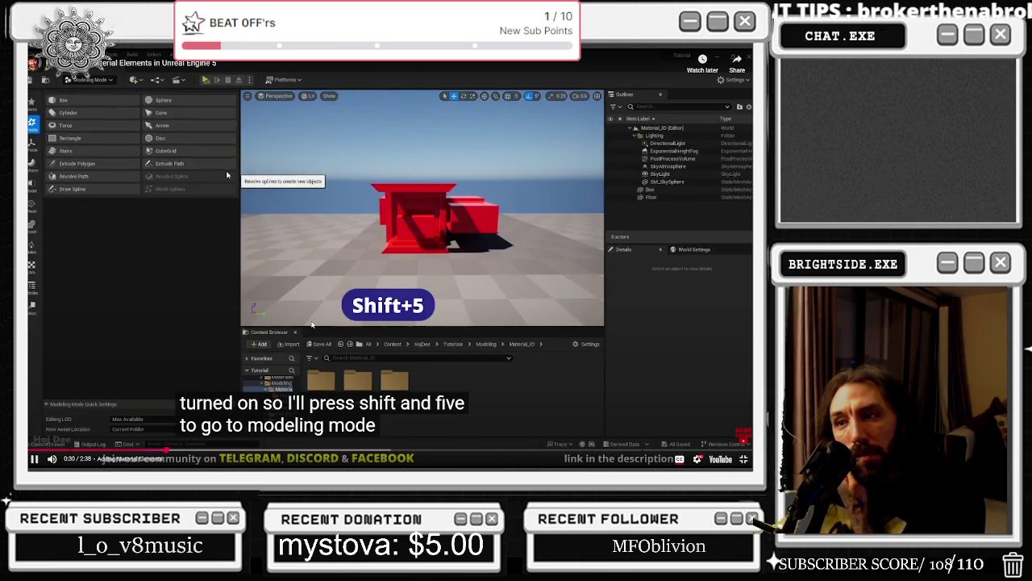
left_click(296, 262)
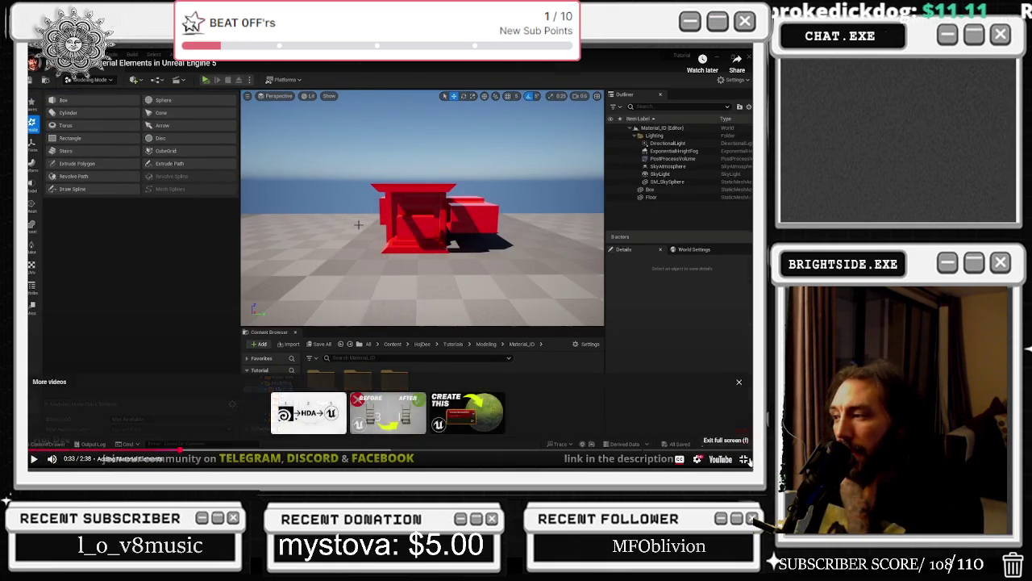
left_click(745, 459)
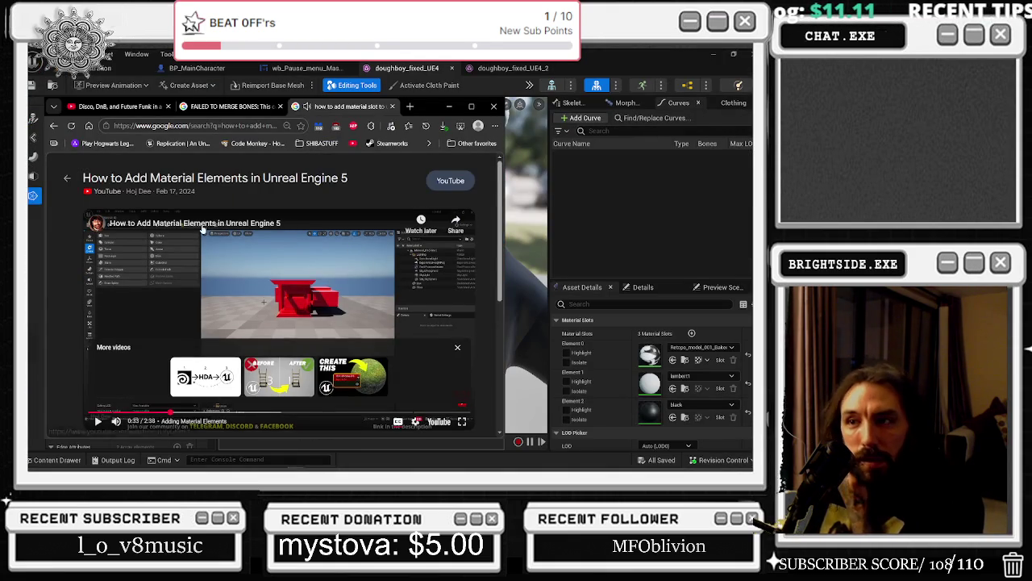
left_click(203, 229)
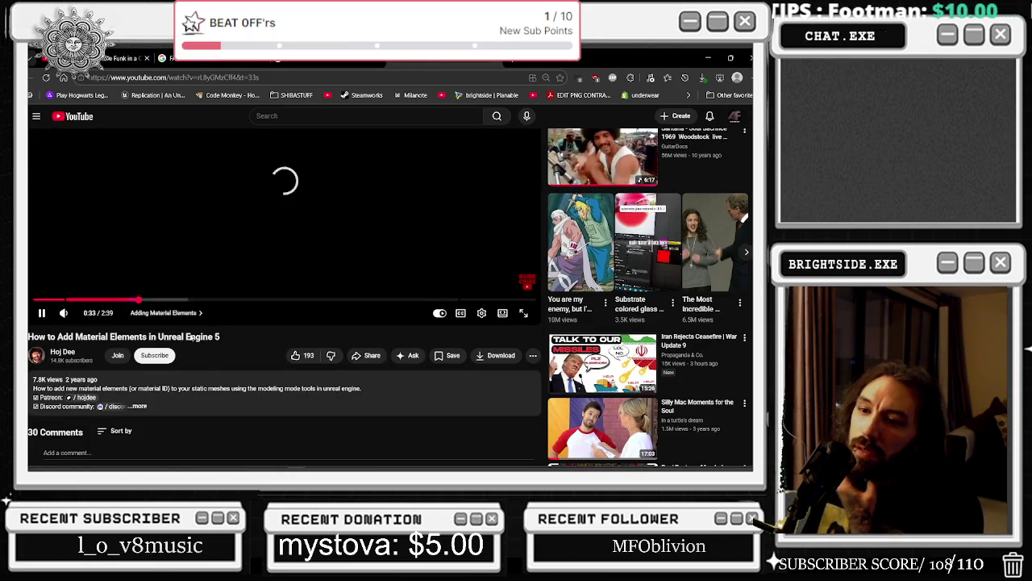
- Expand the tutorial's description and switch the video to a higher playback quality
left_click(260, 395)
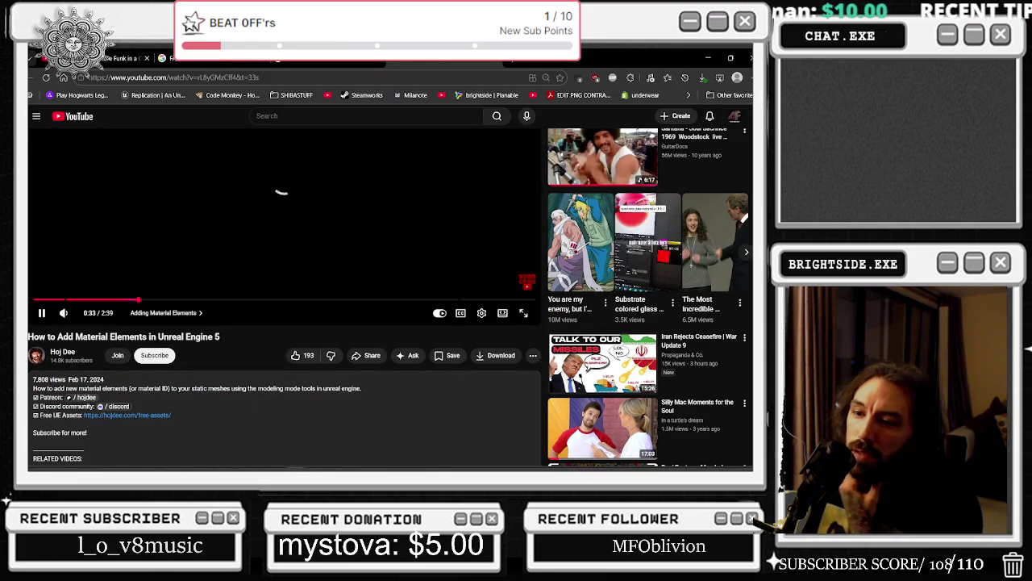
scroll(253, 389, "down", 2)
scroll(250, 383, "up", 4)
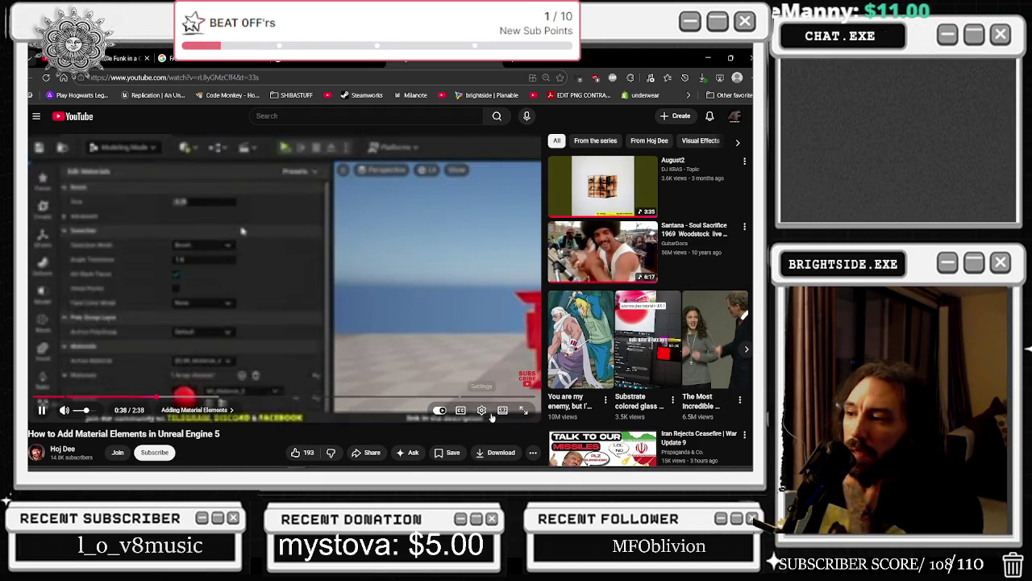
left_click(481, 410)
left_click(489, 379)
left_click(478, 328)
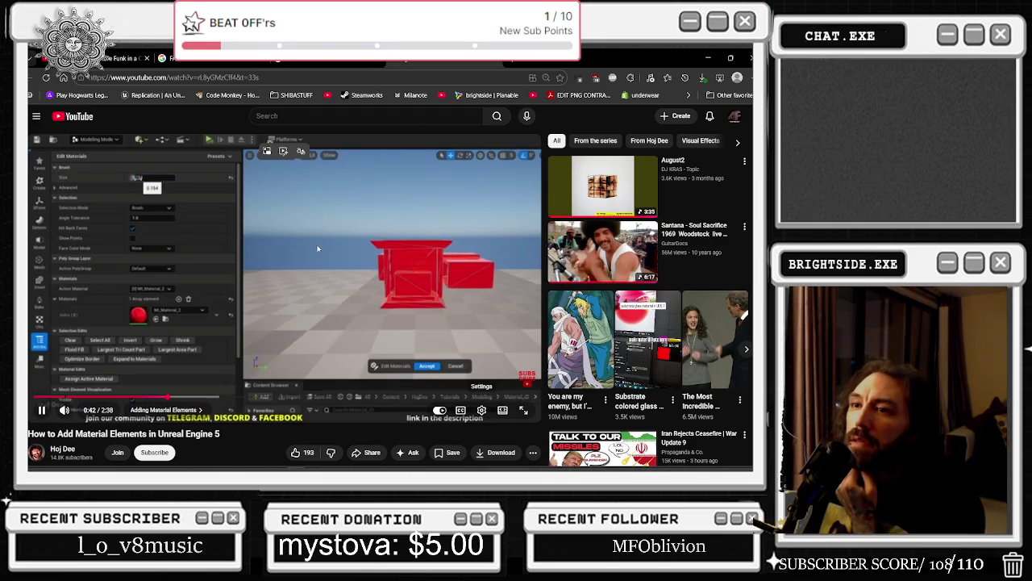
- Scroll through the comments, then replay the Adding Material Elements chapter from about 0:34
scroll(208, 291, "down", 10)
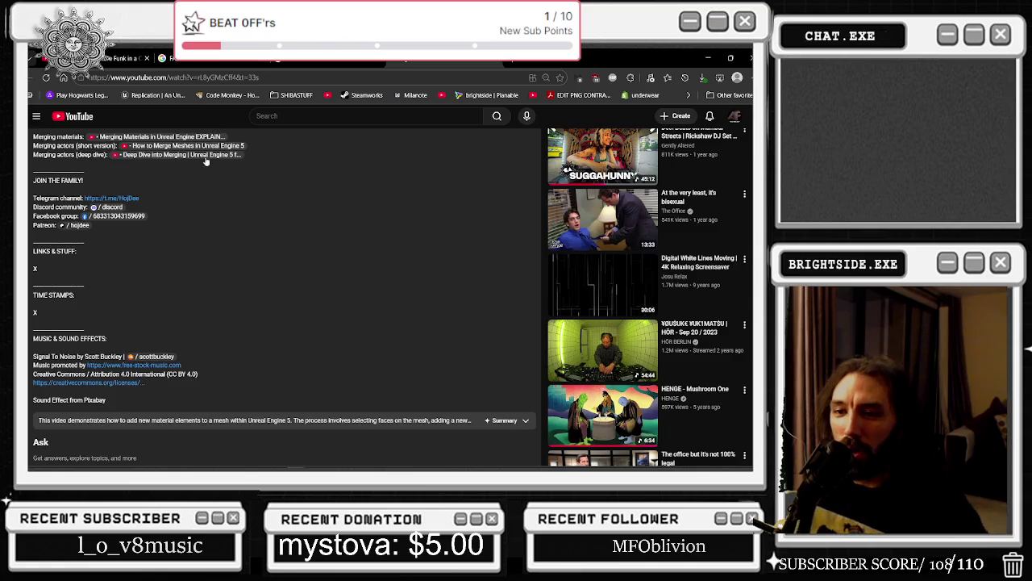
scroll(208, 158, "down", 6)
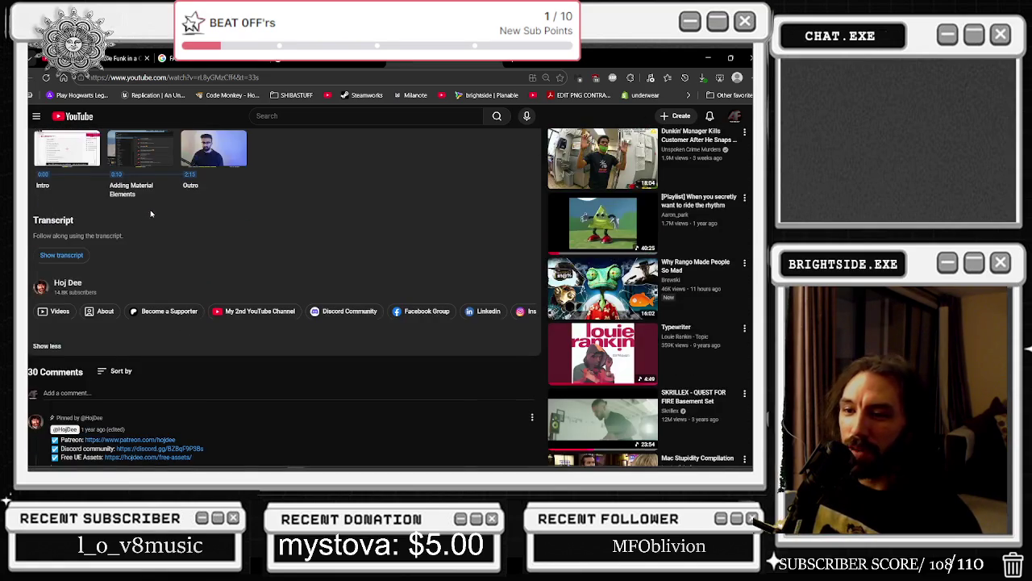
scroll(151, 214, "down", 3)
scroll(152, 212, "down", 3)
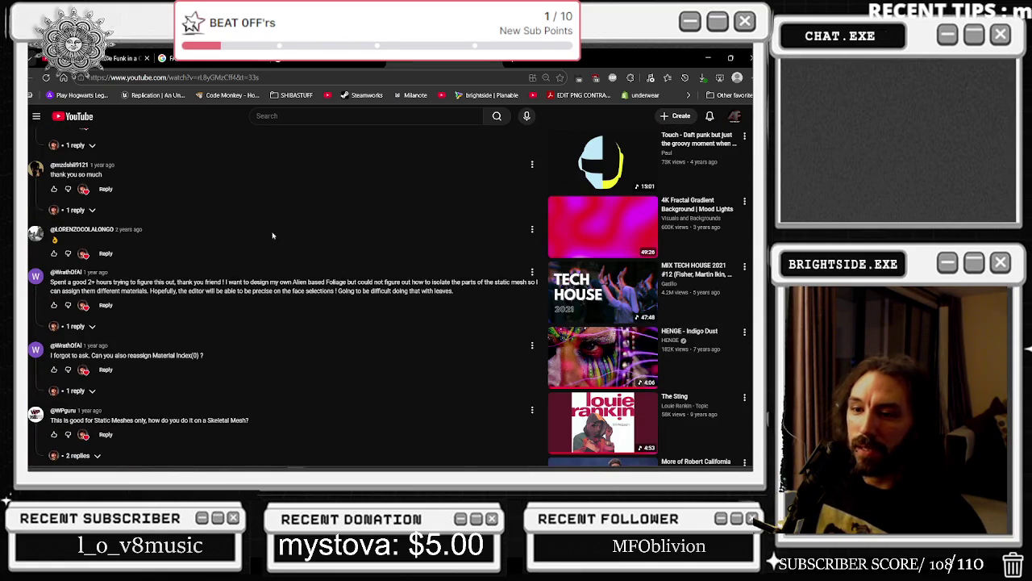
scroll(263, 332, "up", 10)
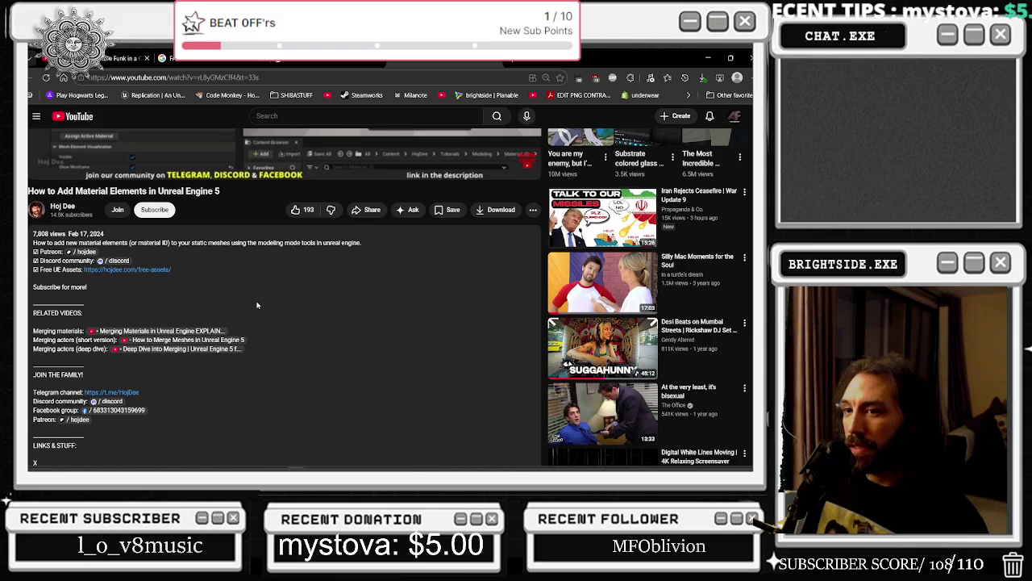
scroll(250, 301, "up", 5)
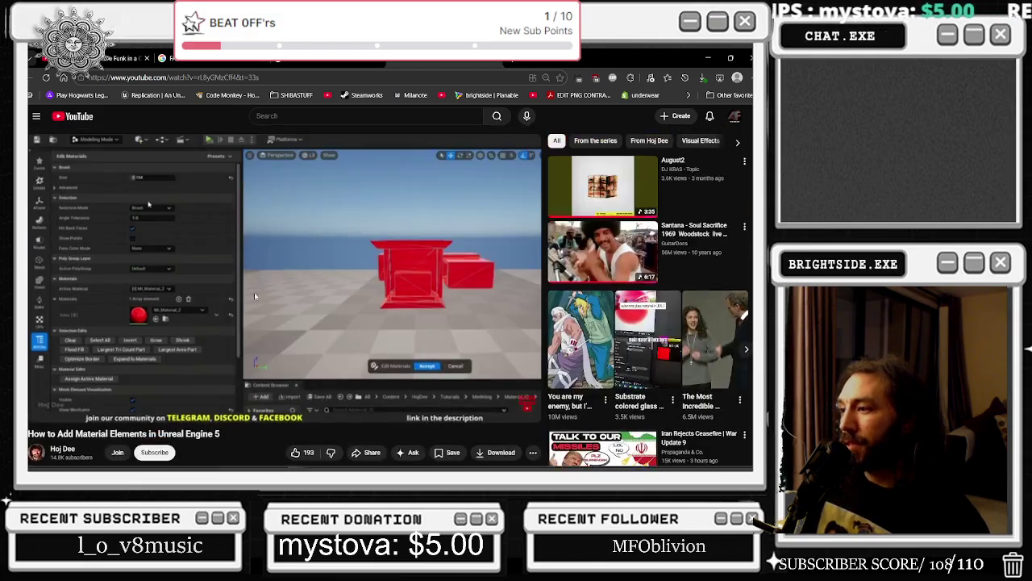
left_click(412, 305)
key("Left")
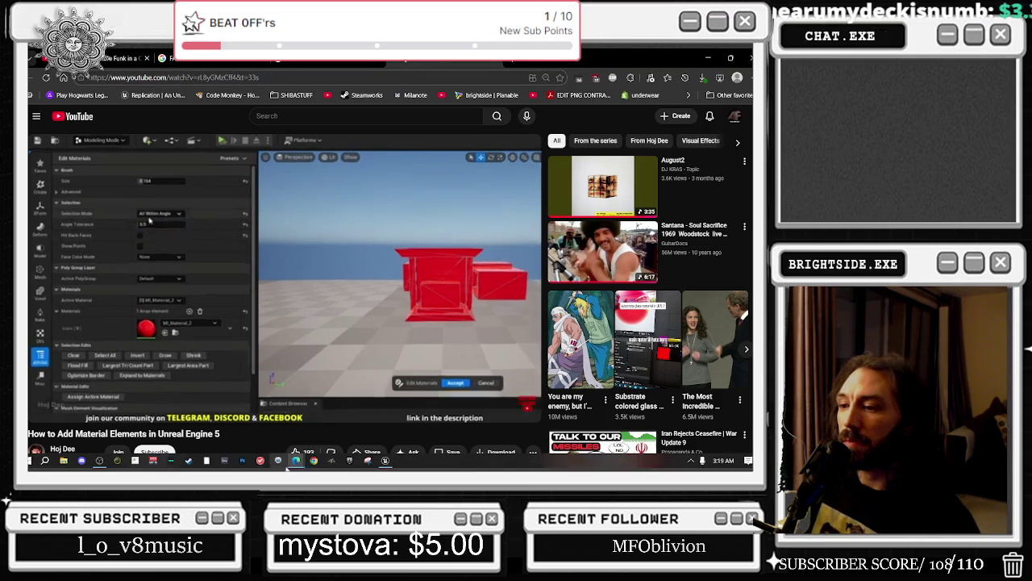
mouse_move(296, 460)
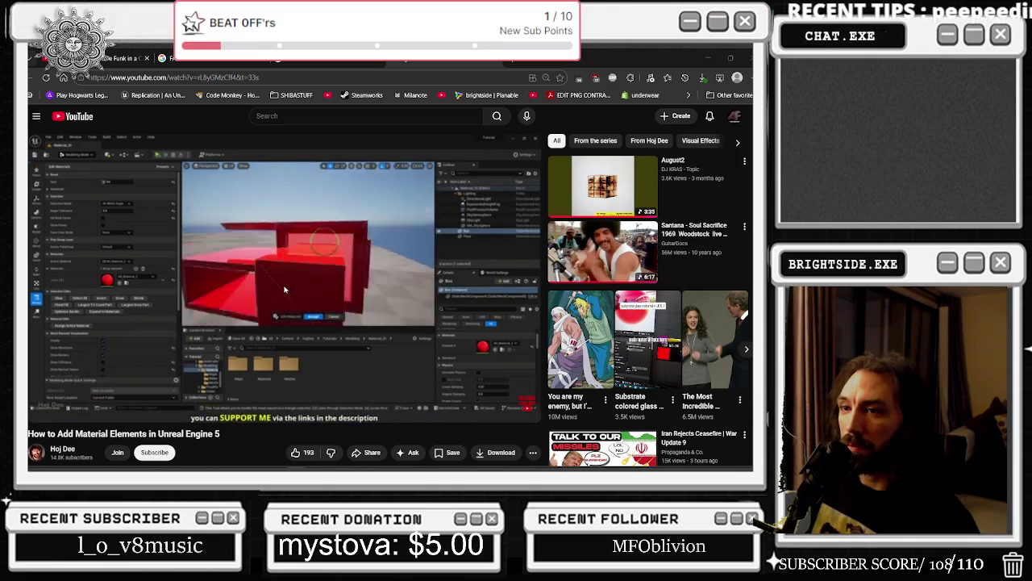
left_click(158, 397)
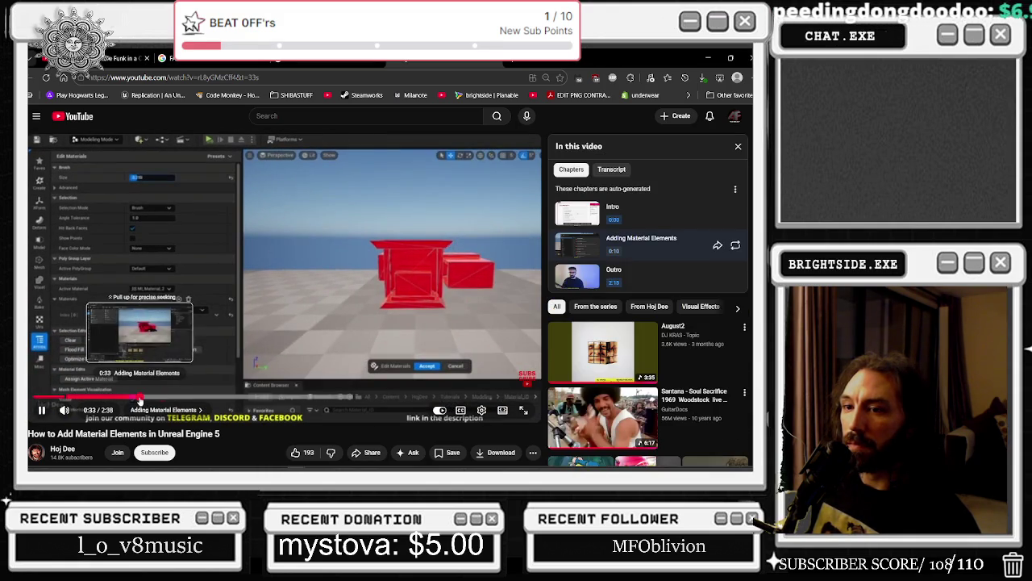
left_click(141, 400)
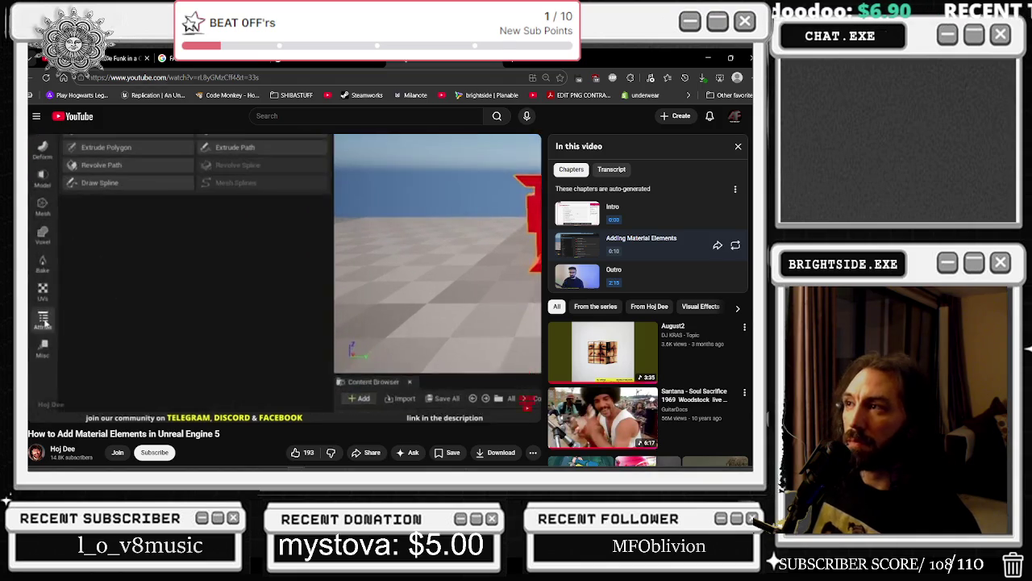
key("alt+Tab")
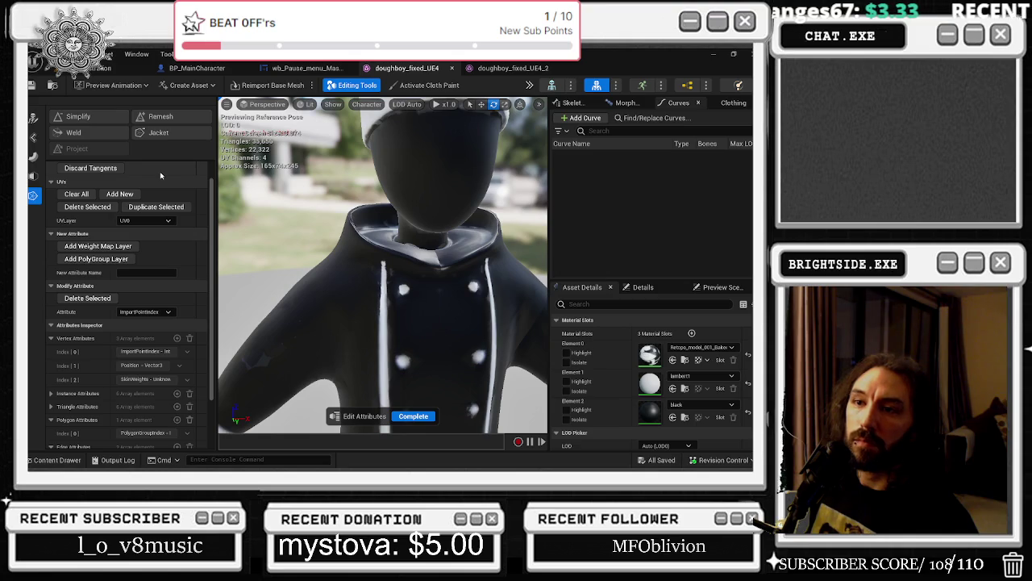
- Launch PolyGroup Edit on doughboy_fixed_UE4 from the PolyGroup tool category
scroll(129, 242, "down", 1)
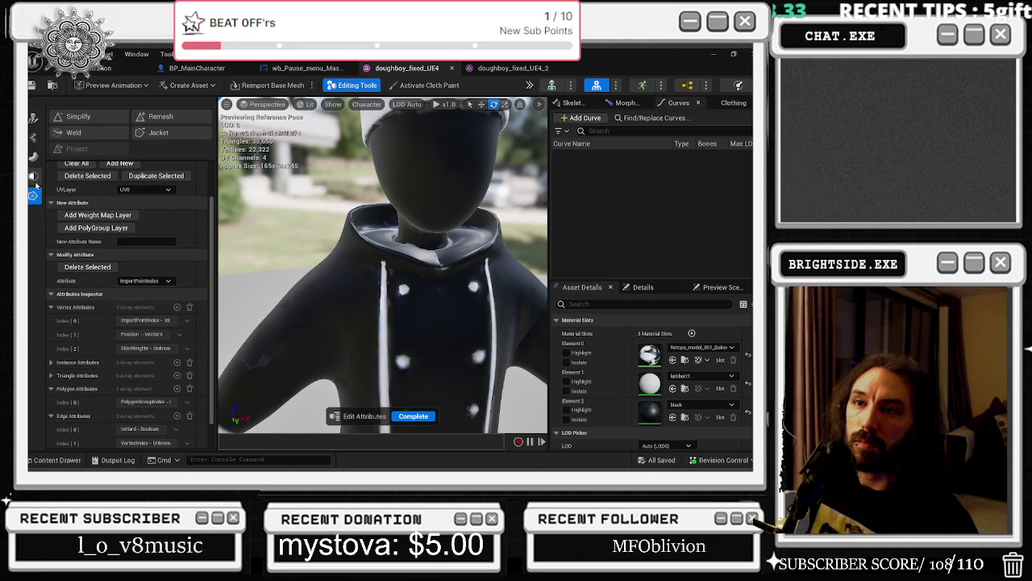
left_click(33, 175)
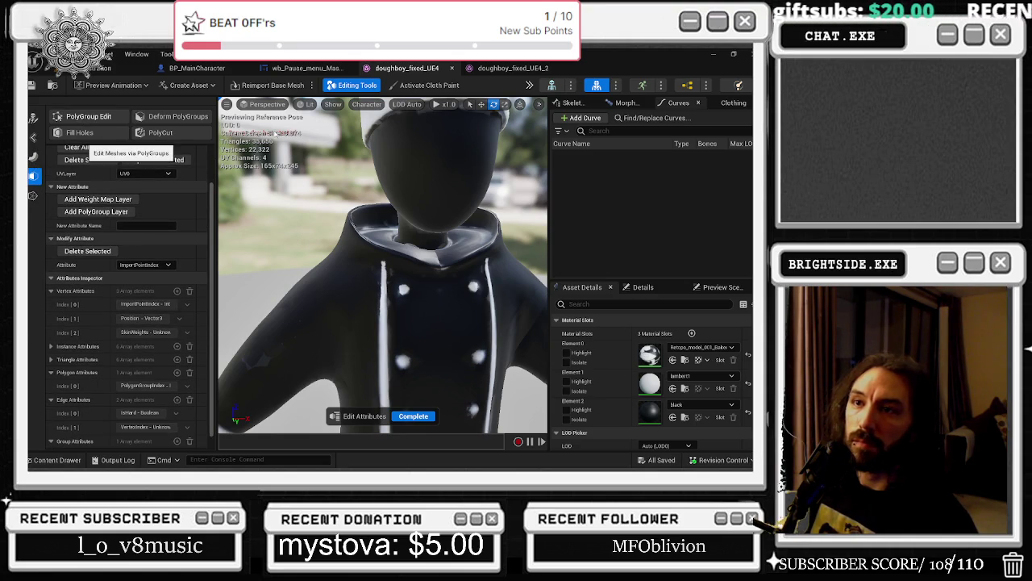
left_click(85, 117)
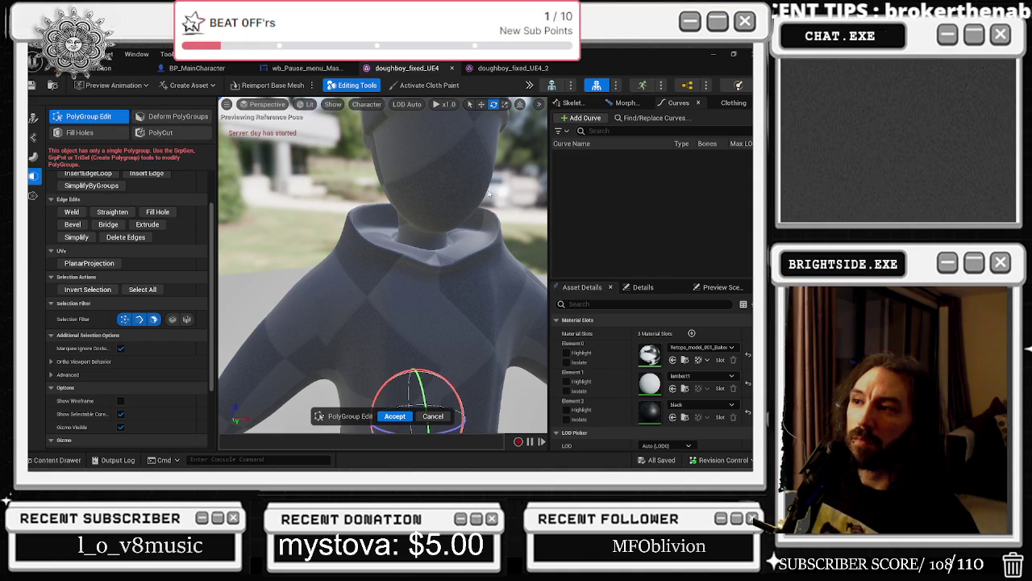
- Test face selection on the chef body, find the whole mesh selects as one polygroup, and cancel PolyGroup Edit
scroll(493, 191, "down", 5)
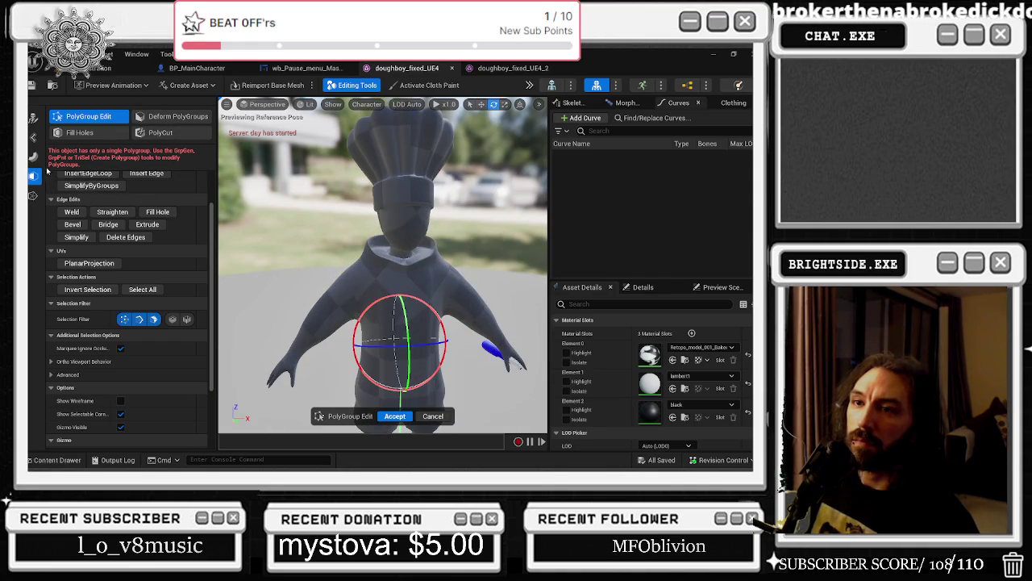
left_click(33, 195)
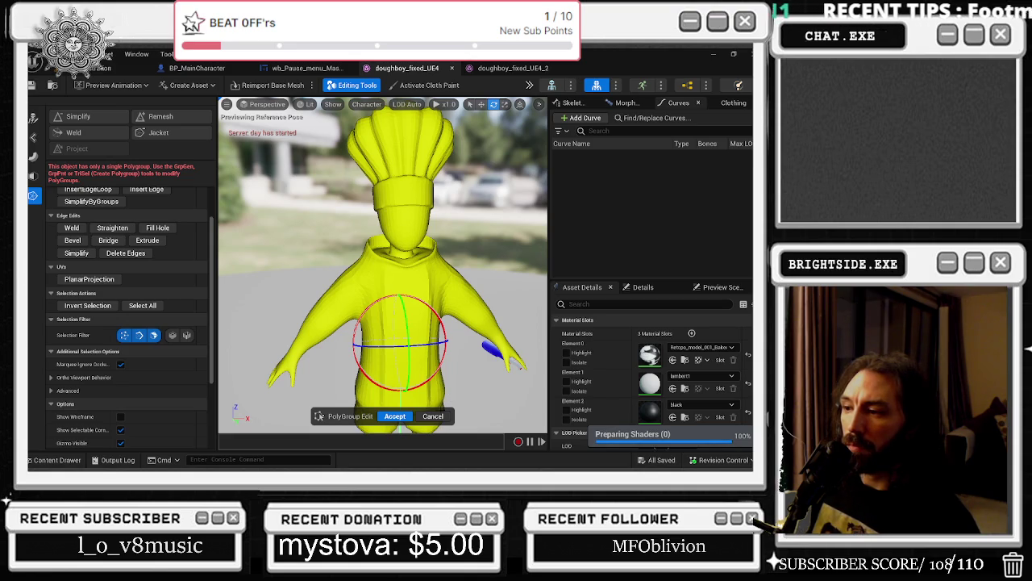
left_click(33, 176)
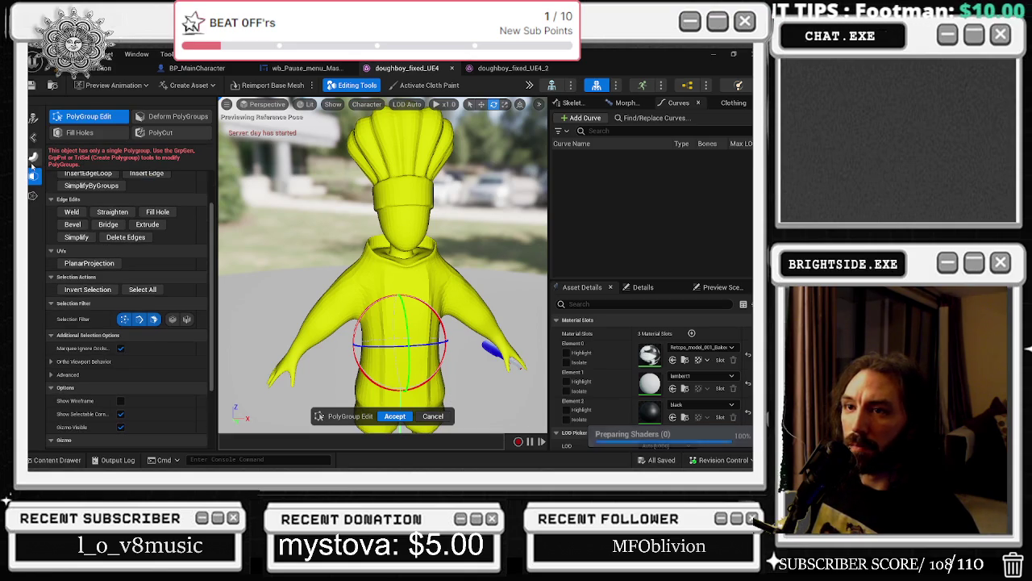
left_click(443, 228)
left_click(371, 229)
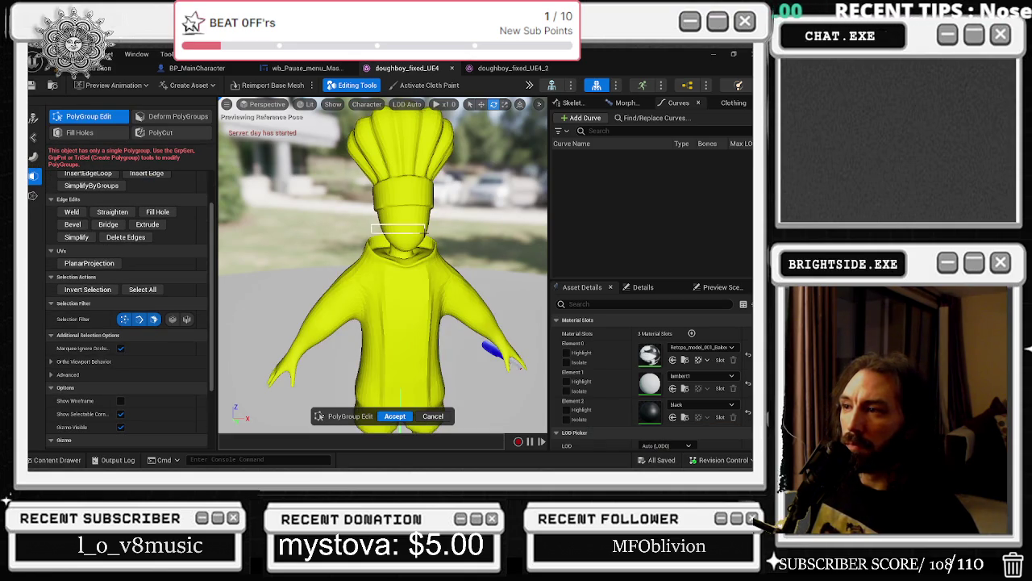
left_click(411, 227)
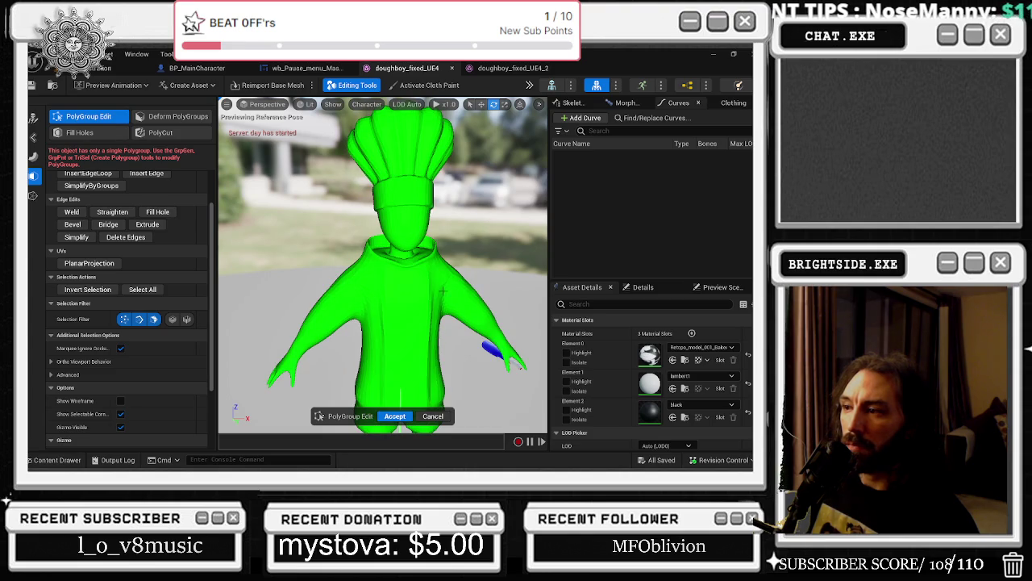
scroll(442, 291, "down", 3)
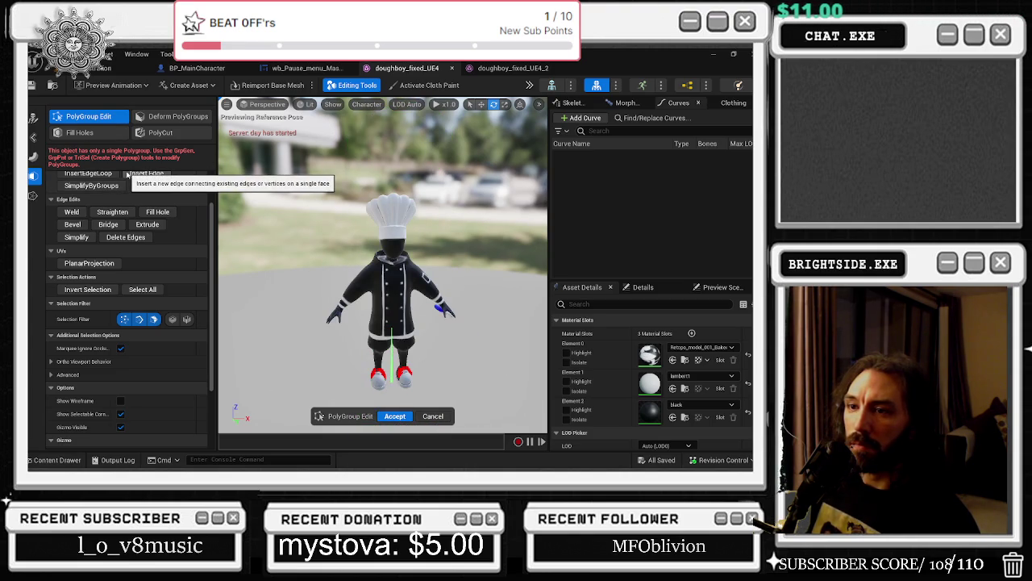
left_click(433, 416)
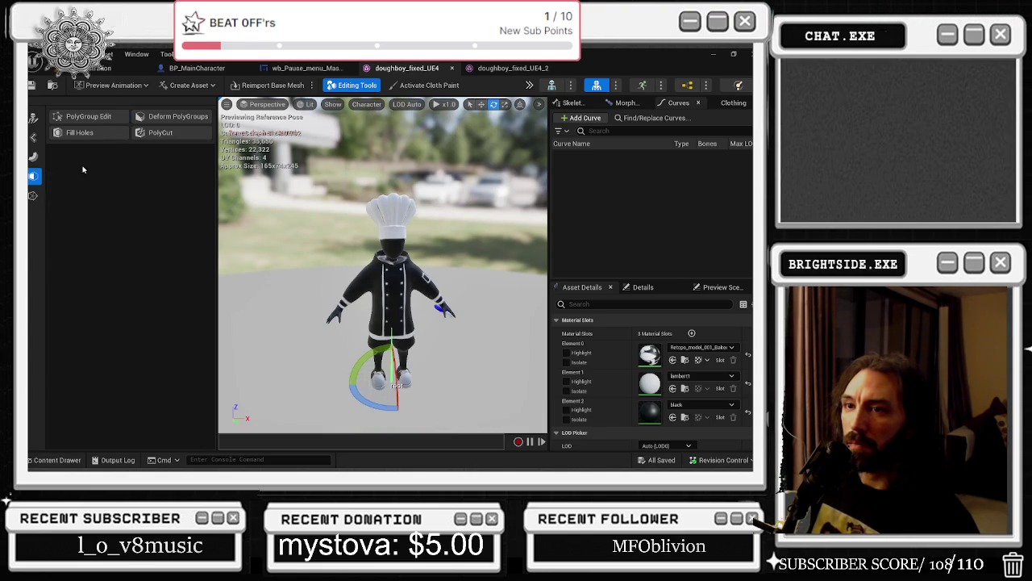
- Relaunch Edit Attributes from the skinning category and review the UV, vertex and polygon attribute lists
left_click(33, 196)
scroll(388, 216, "up", 5)
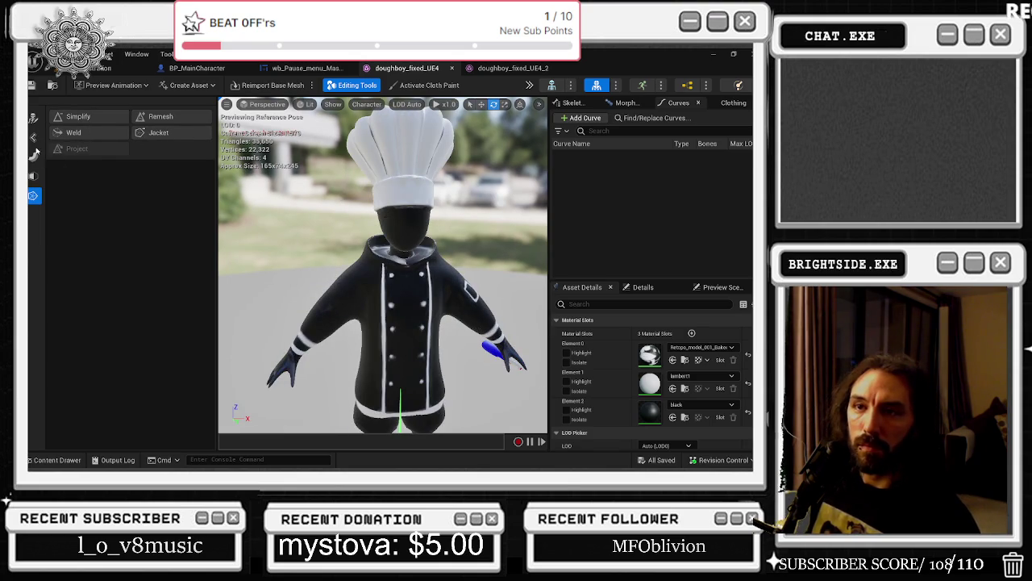
left_click(33, 137)
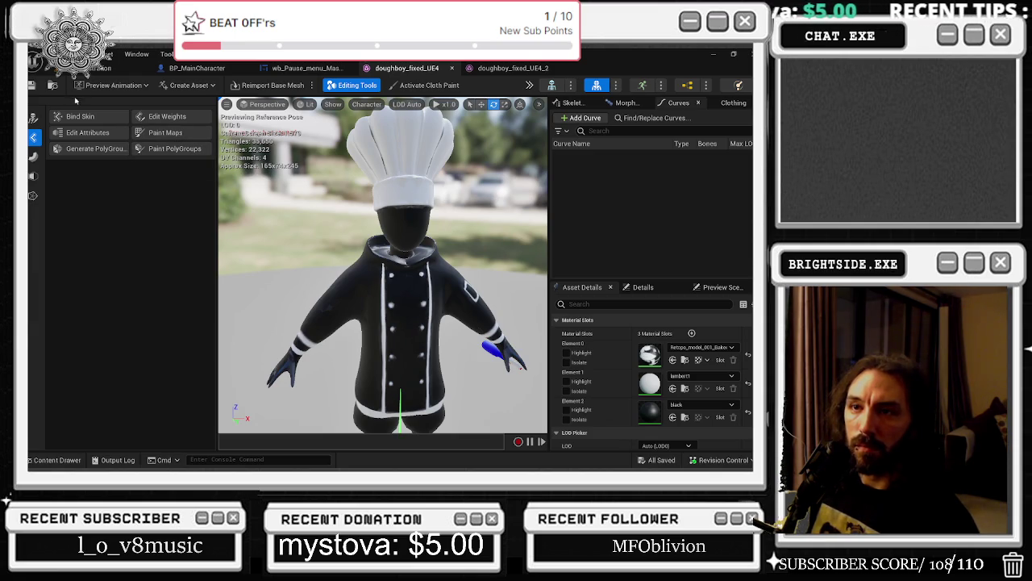
left_click(89, 133)
scroll(184, 256, "up", 2)
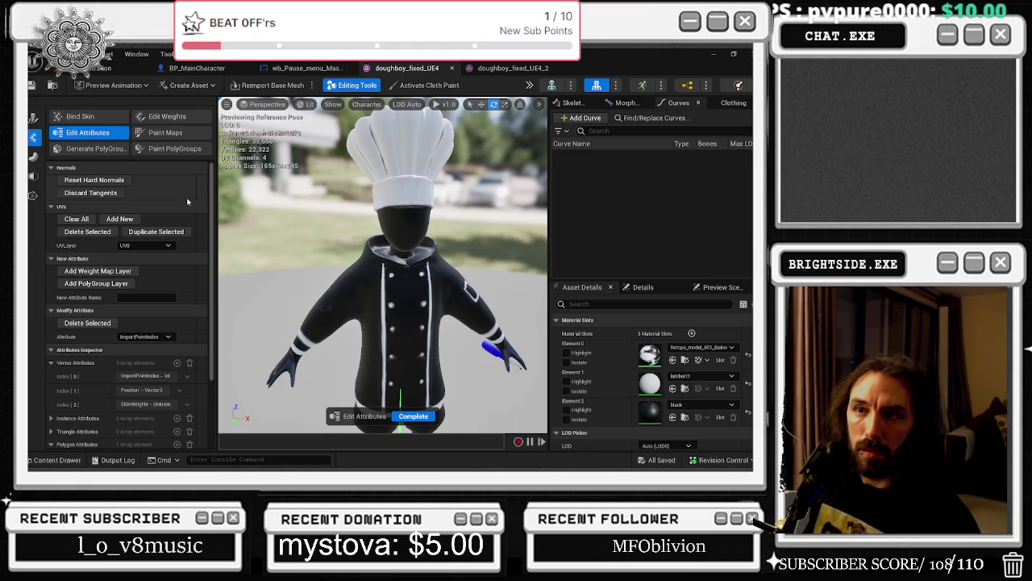
- Browse the skeleton, deformation and processing tool categories, then relaunch PolyGroup Edit on the chef mesh
scroll(178, 205, "down", 2)
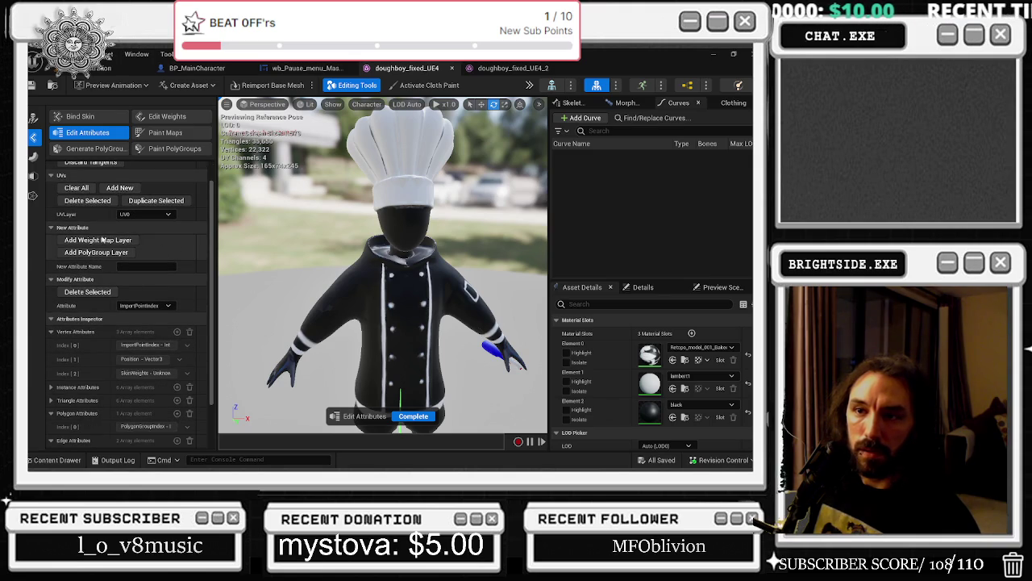
scroll(116, 241, "down", 3)
scroll(117, 240, "up", 5)
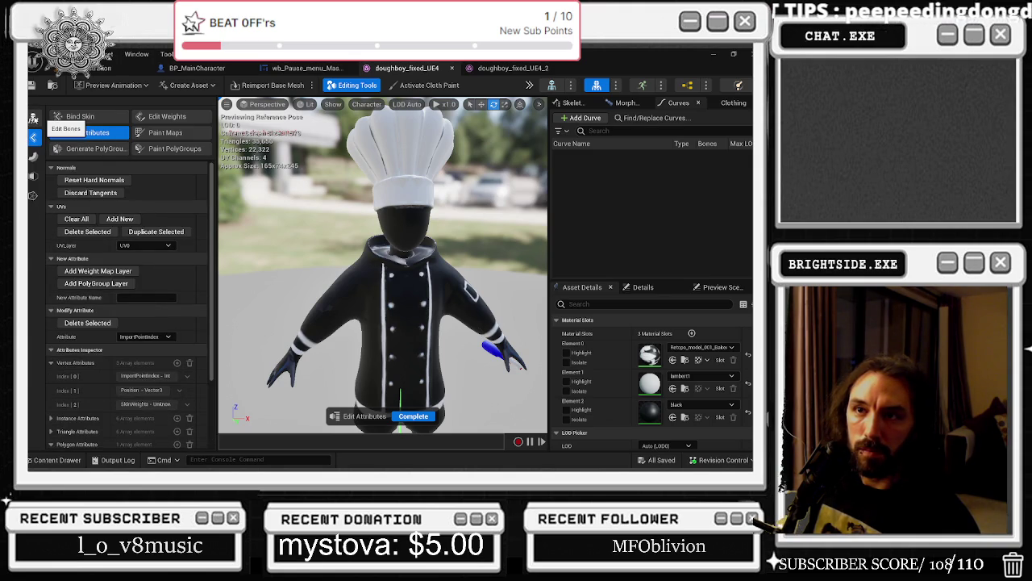
left_click(33, 119)
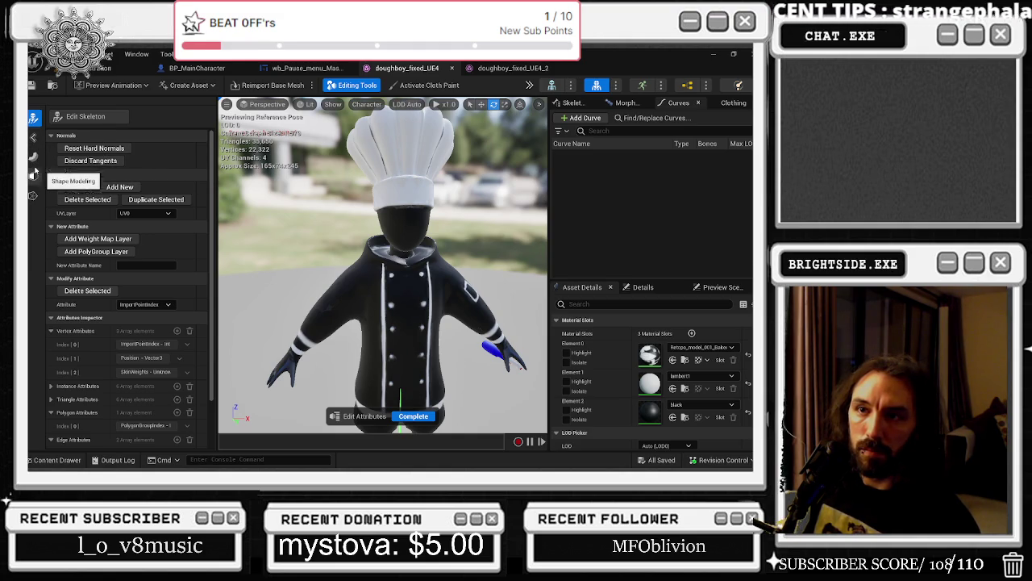
left_click(33, 156)
left_click(33, 195)
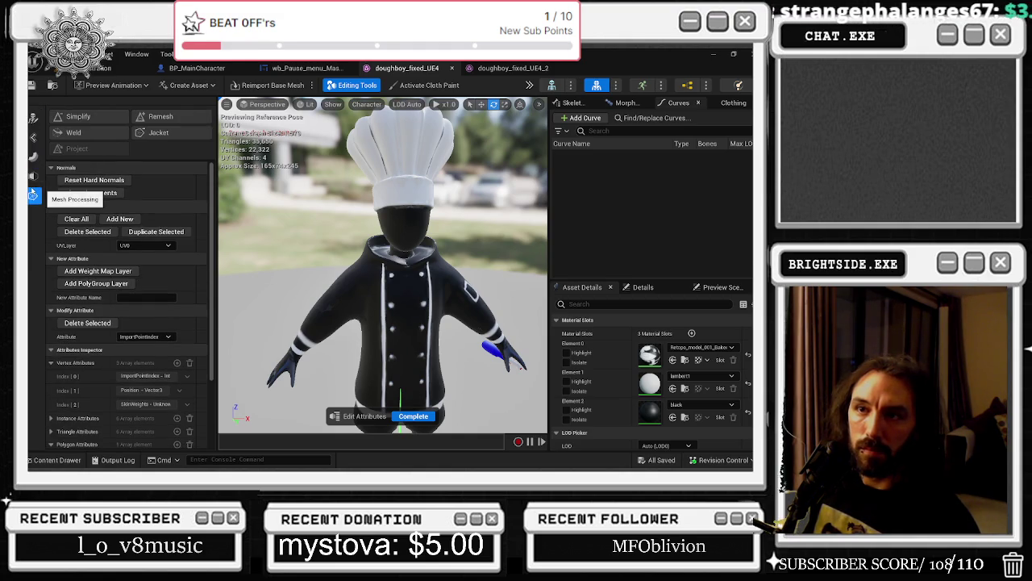
left_click(33, 175)
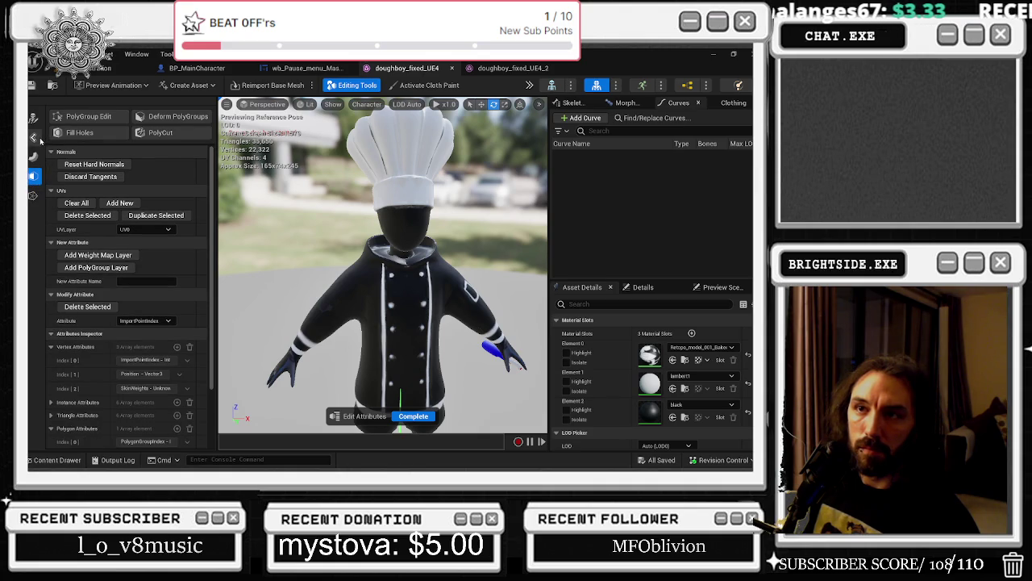
left_click(33, 137)
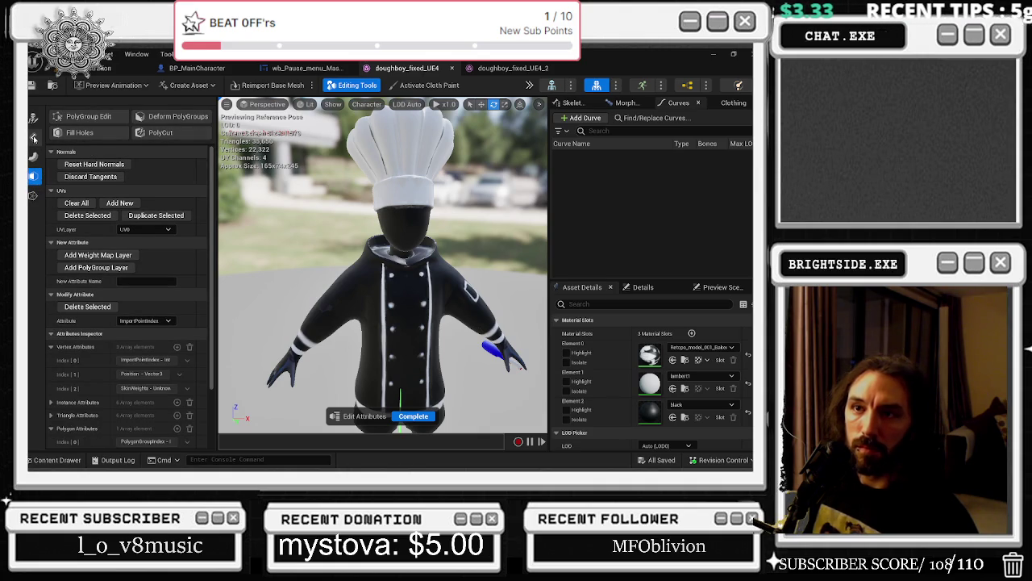
left_click(33, 157)
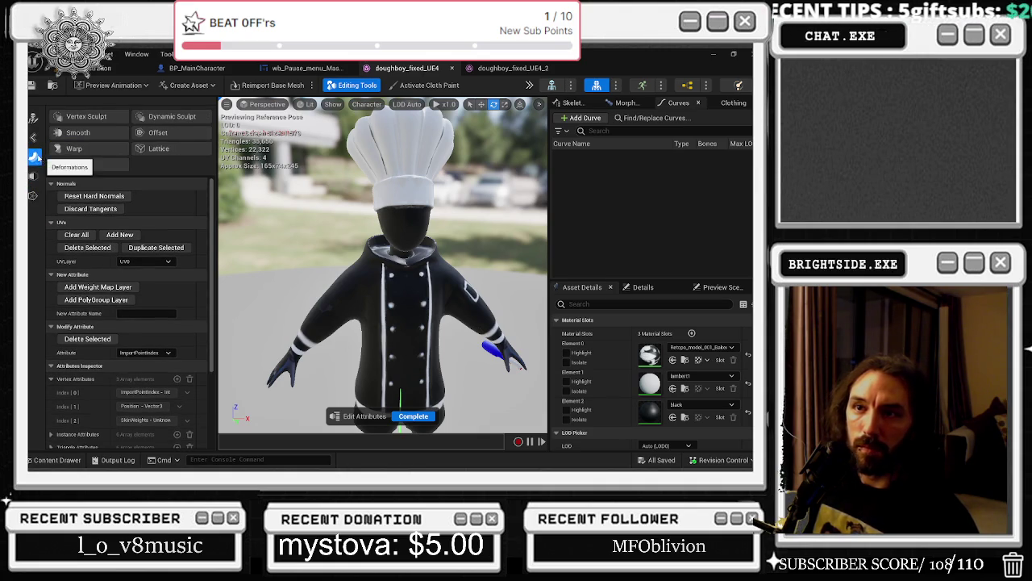
left_click(33, 175)
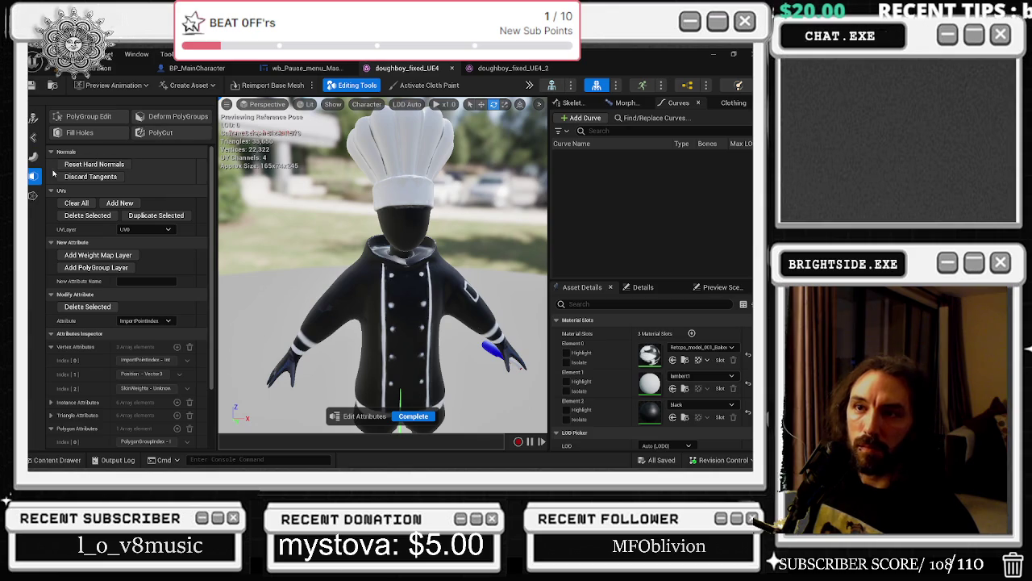
left_click(83, 123)
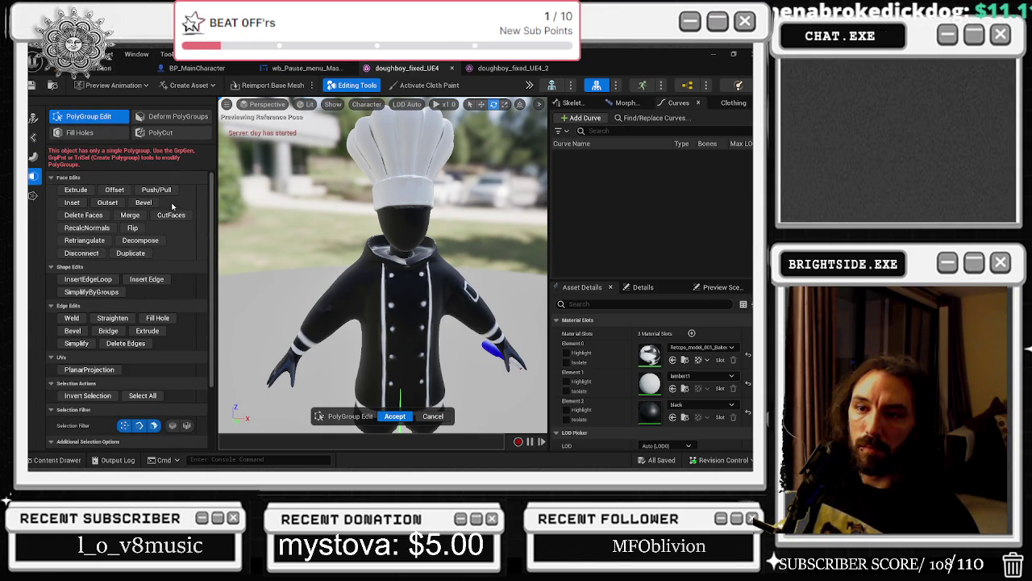
- Cancel the PolyGroup Edit session unchanged and show the root bone's transform details
scroll(172, 210, "down", 3)
scroll(172, 211, "down", 3)
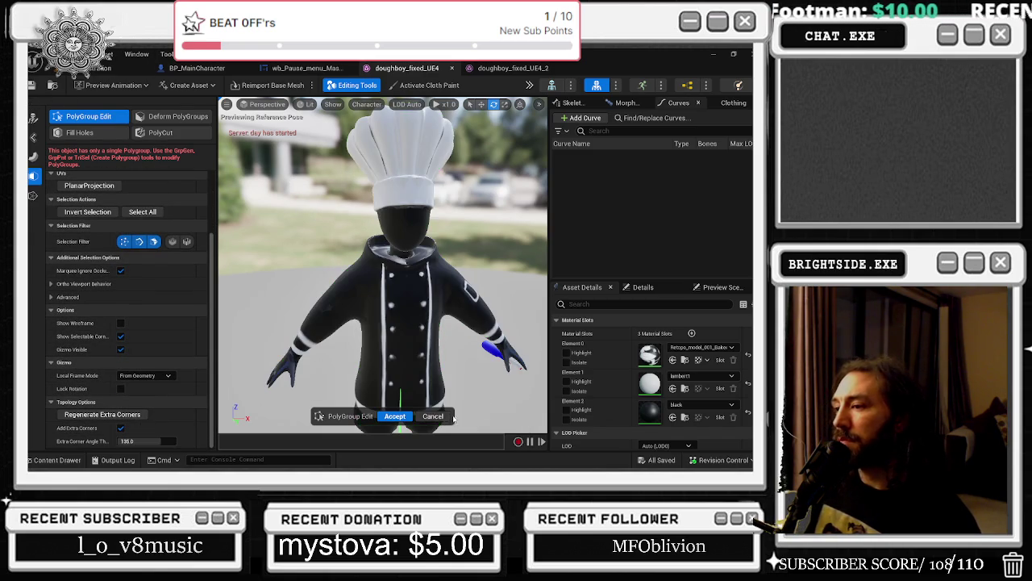
left_click(447, 417)
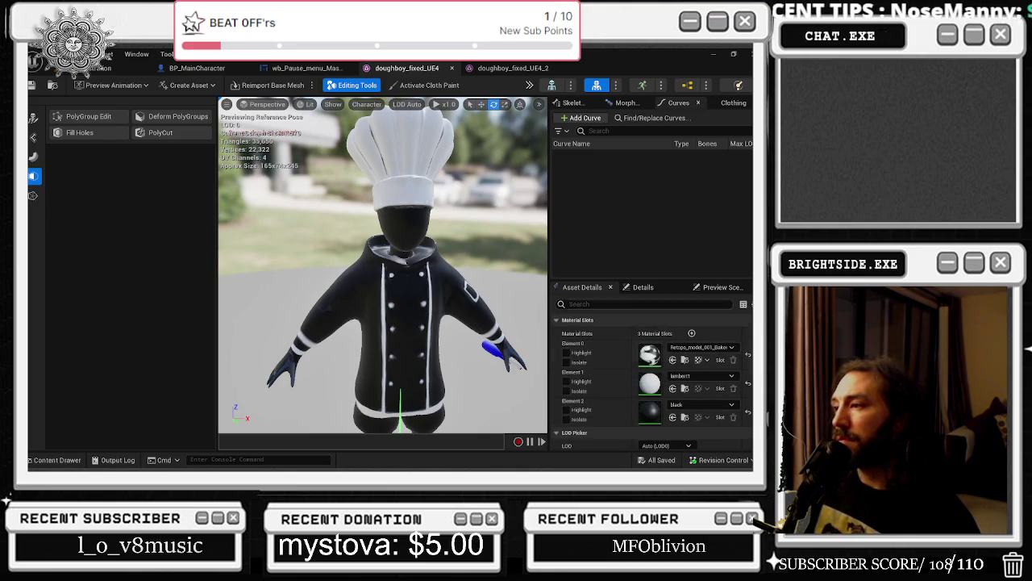
left_click(642, 289)
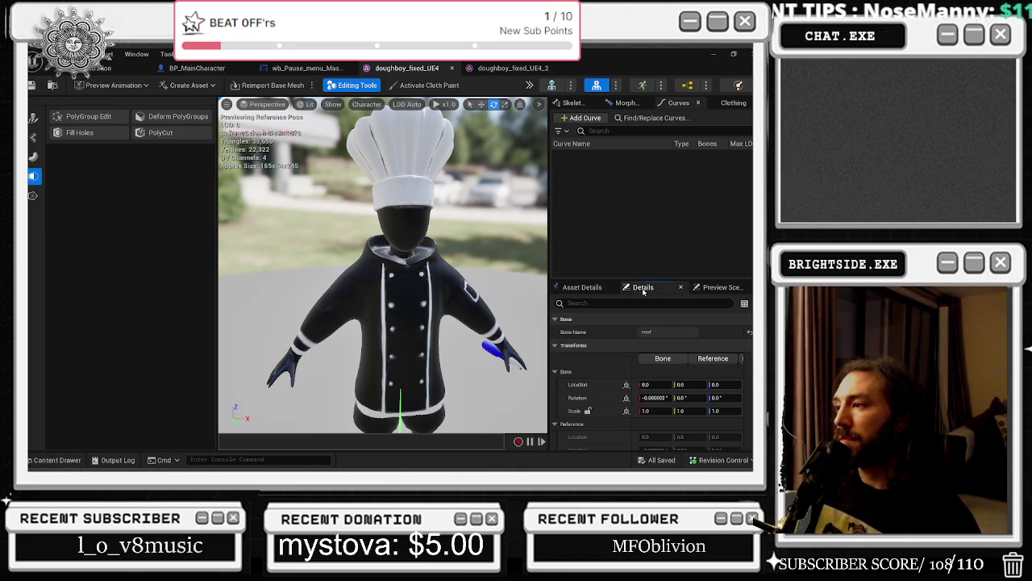
- Show the Preview Scene Settings and skeleton bone tree, then reopen the Edit Attributes tool on the chef
left_click(720, 287)
left_click(573, 102)
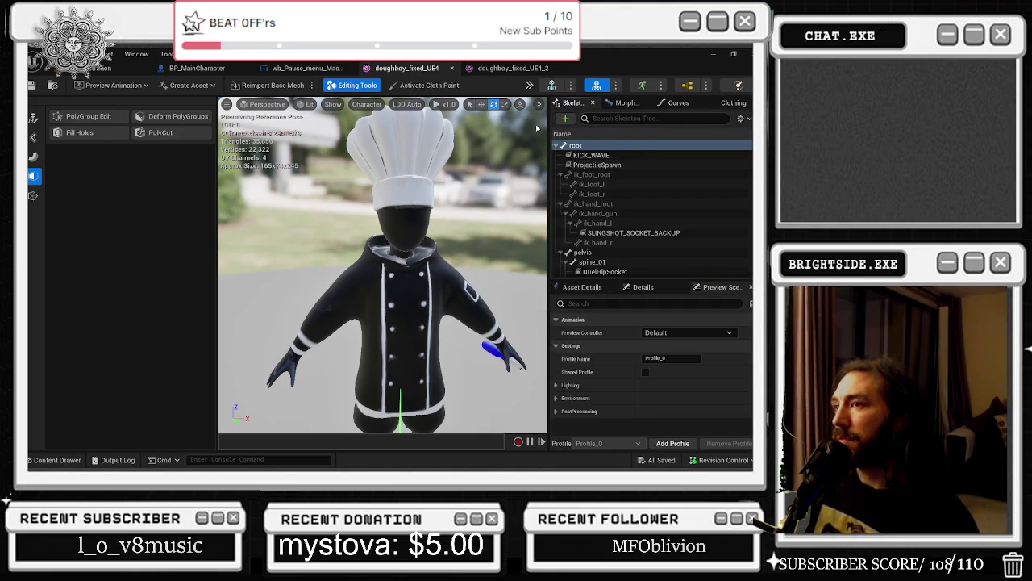
left_click(33, 195)
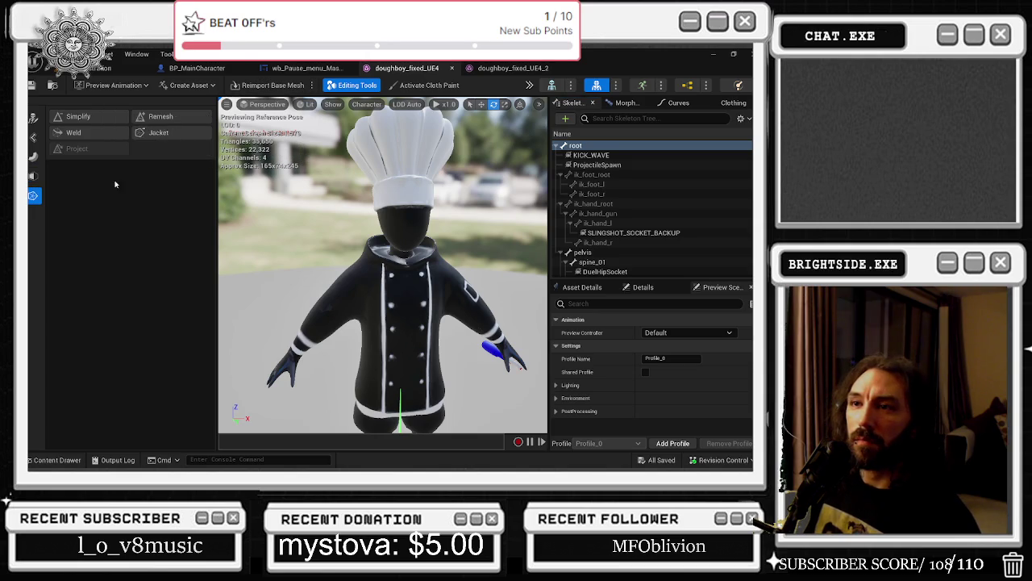
left_click(33, 137)
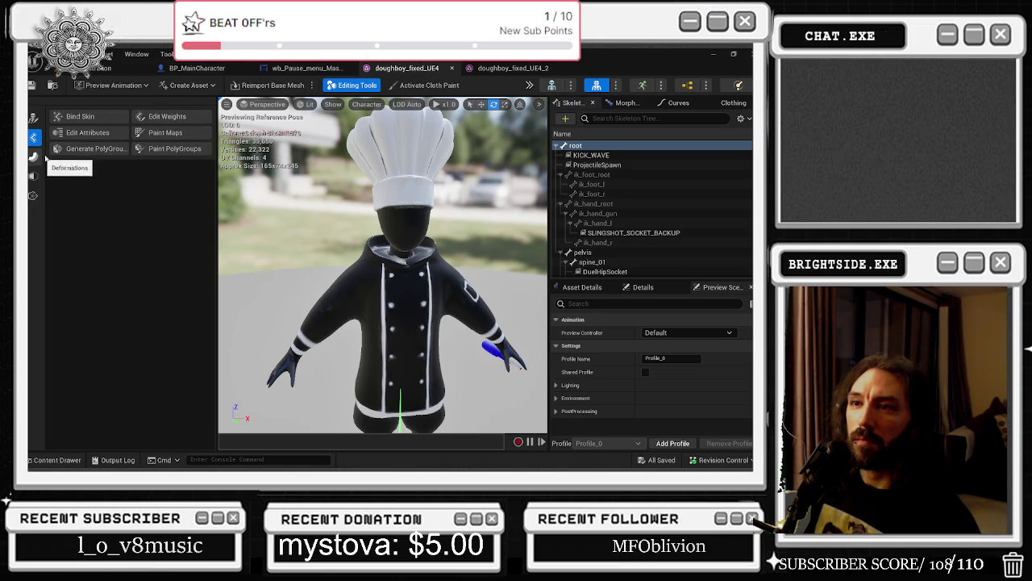
left_click(87, 132)
scroll(205, 216, "up", 2)
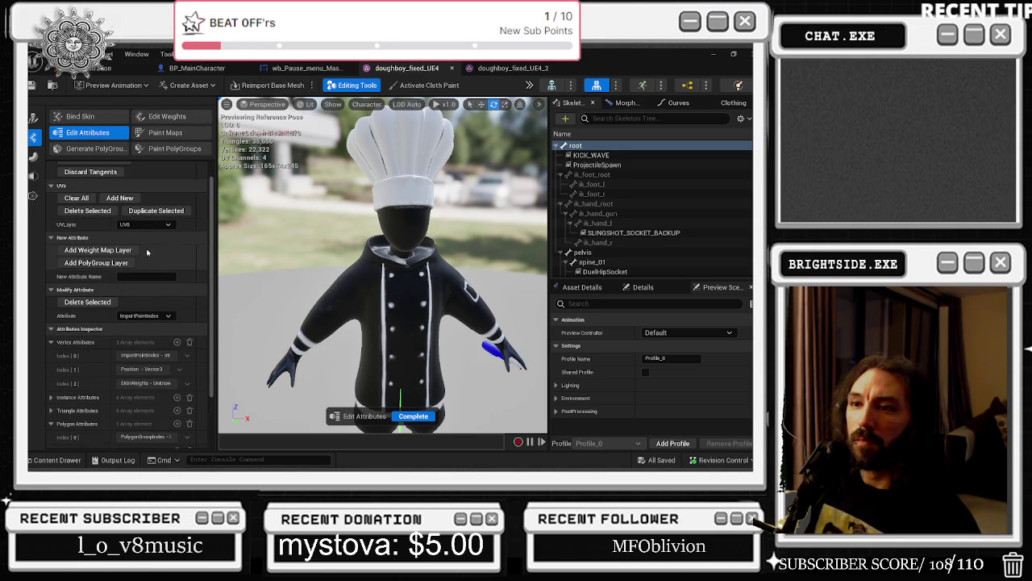
scroll(103, 257, "down", 1)
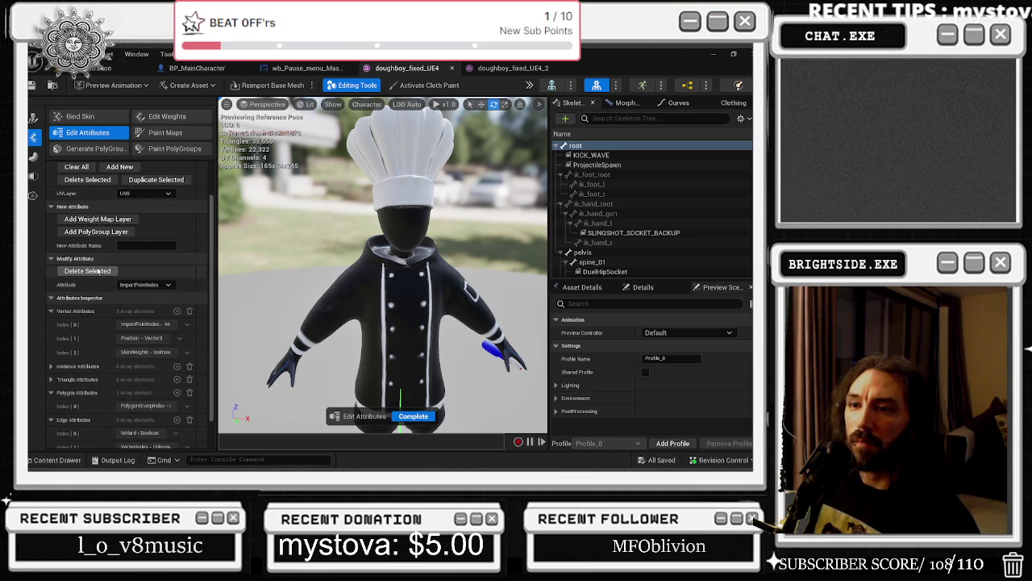
left_click(141, 284)
left_click(138, 295)
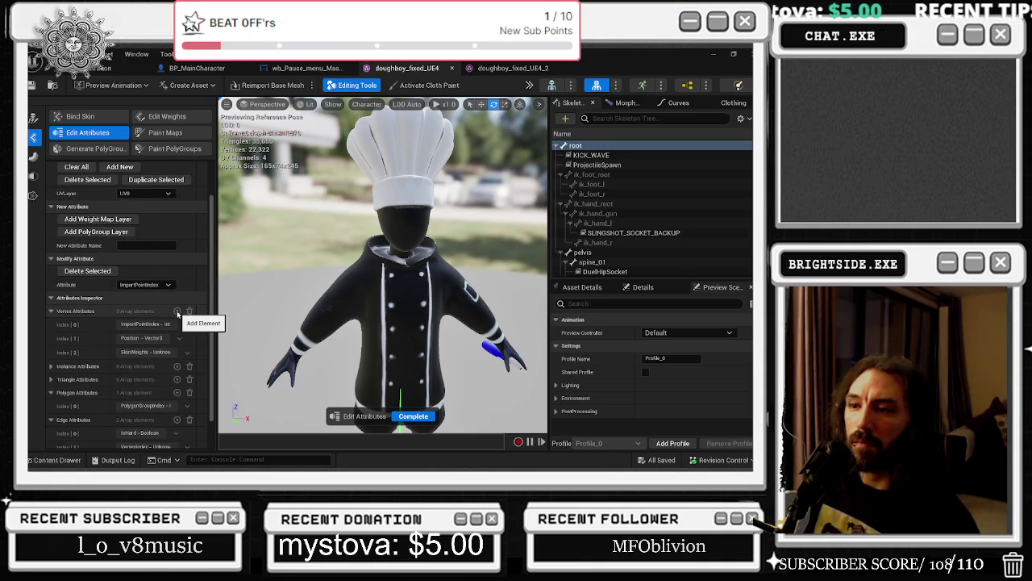
scroll(94, 317, "down", 1)
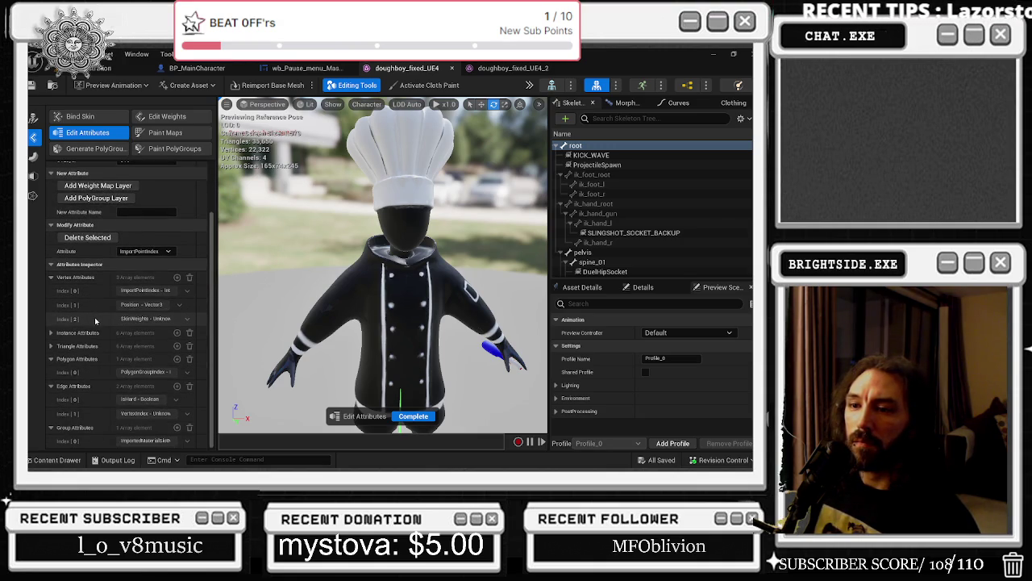
scroll(106, 325, "up", 3)
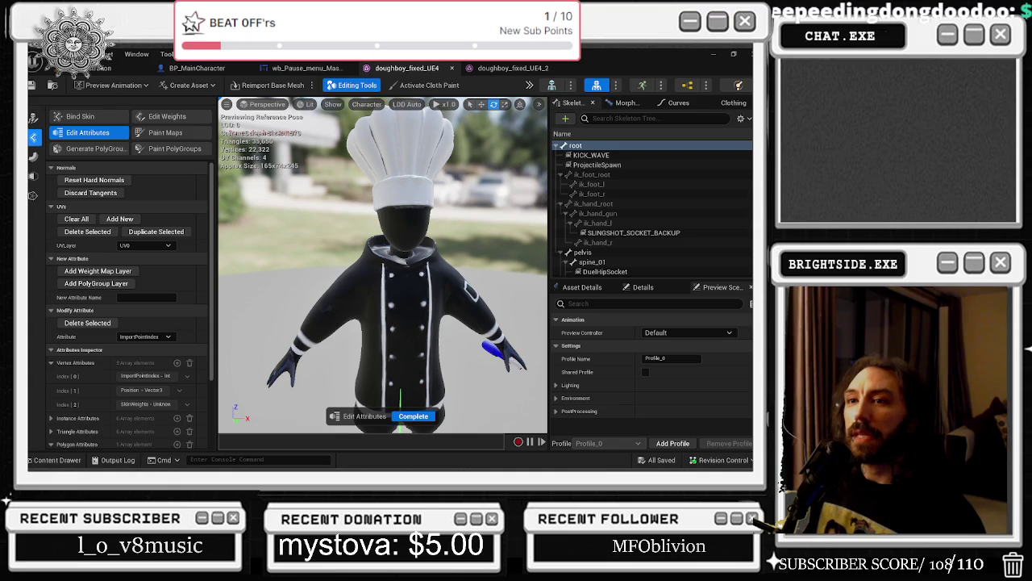
left_click(33, 157)
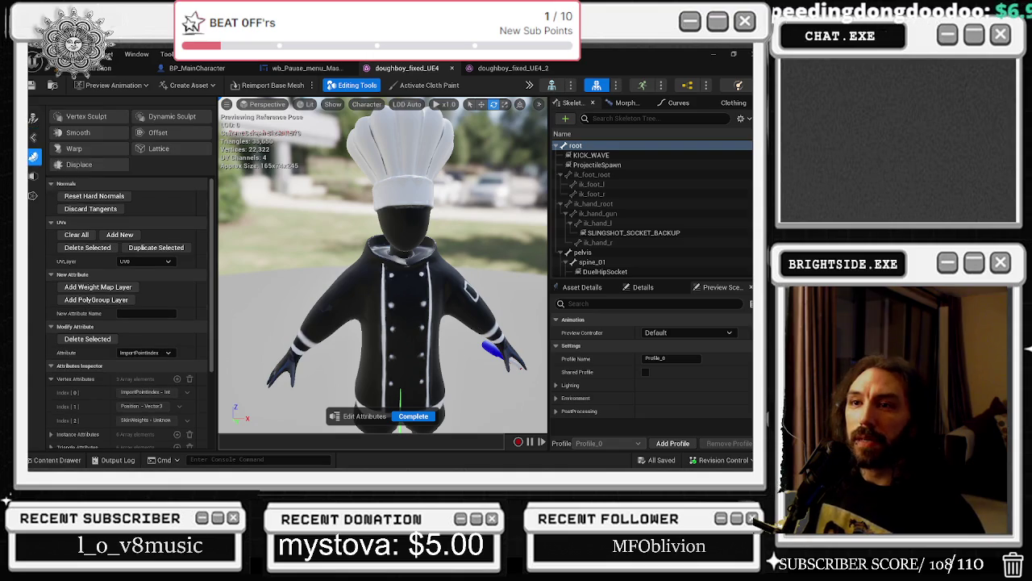
left_click(33, 194)
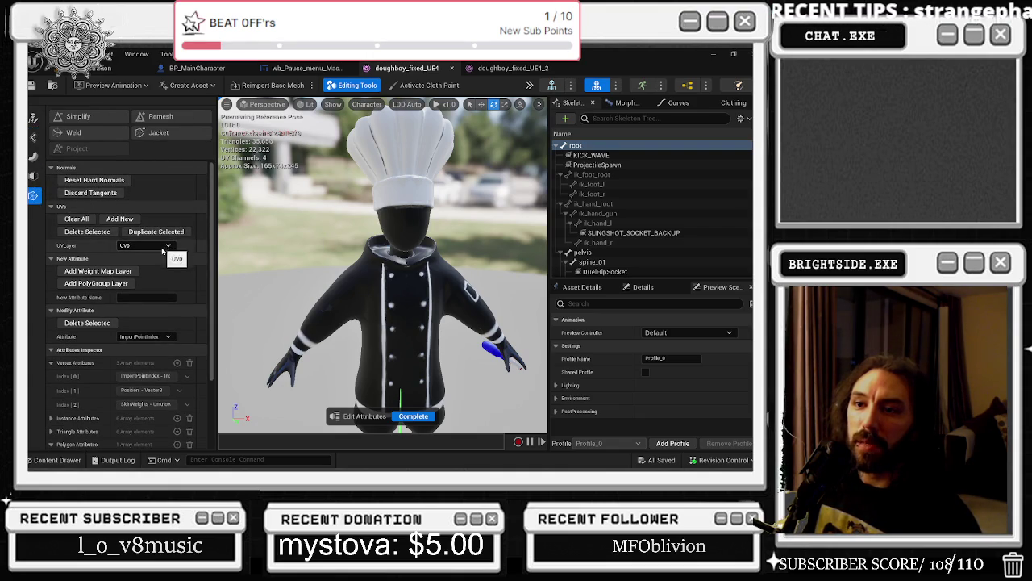
left_click(33, 176)
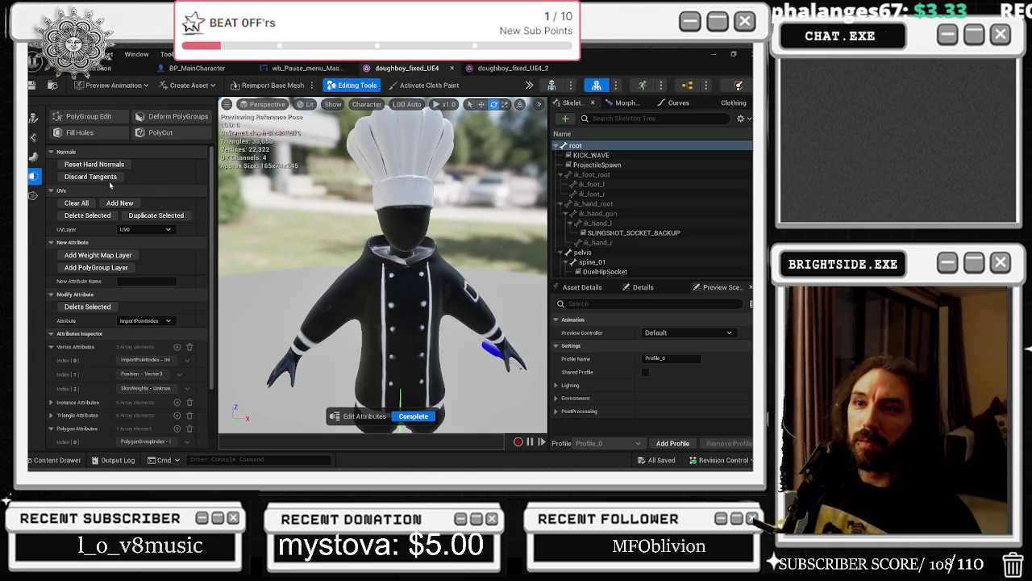
left_click(33, 157)
left_click(33, 137)
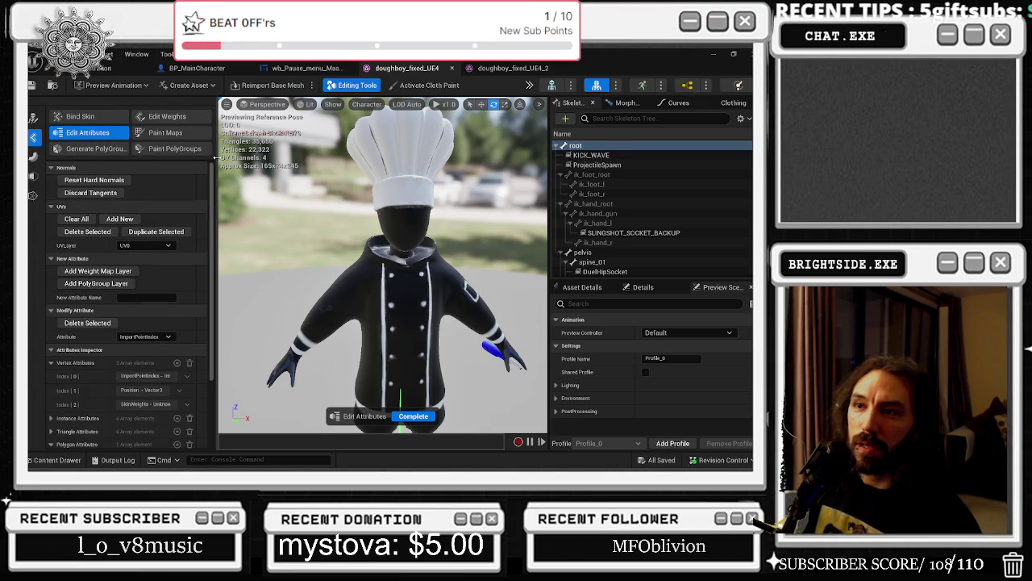
left_click(179, 136)
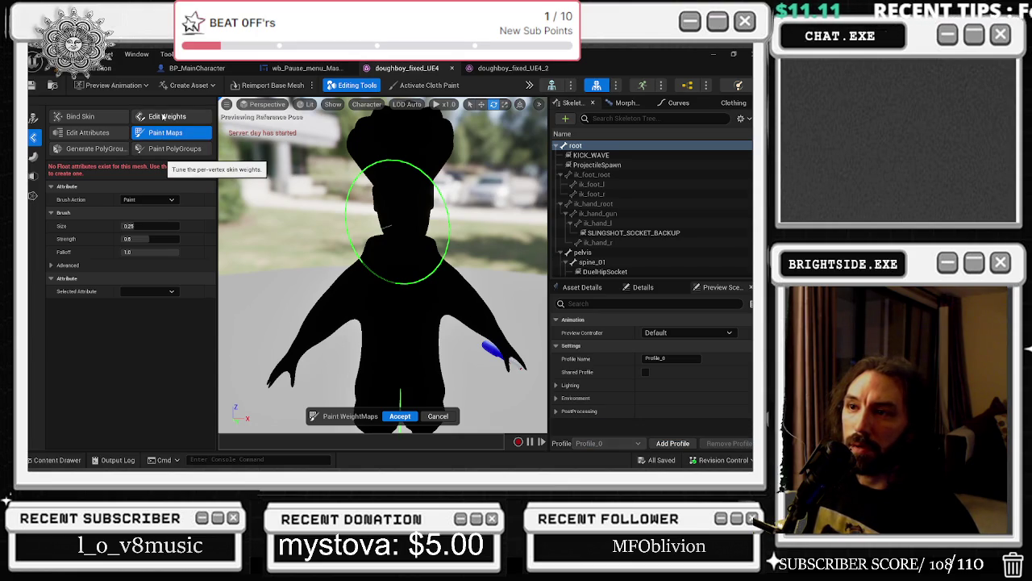
left_click(164, 118)
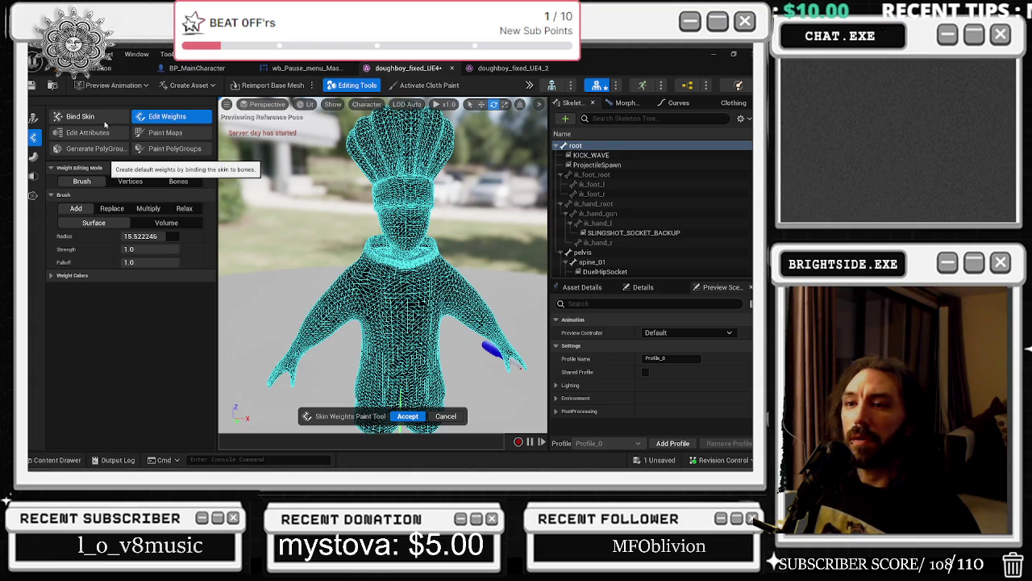
left_click(73, 117)
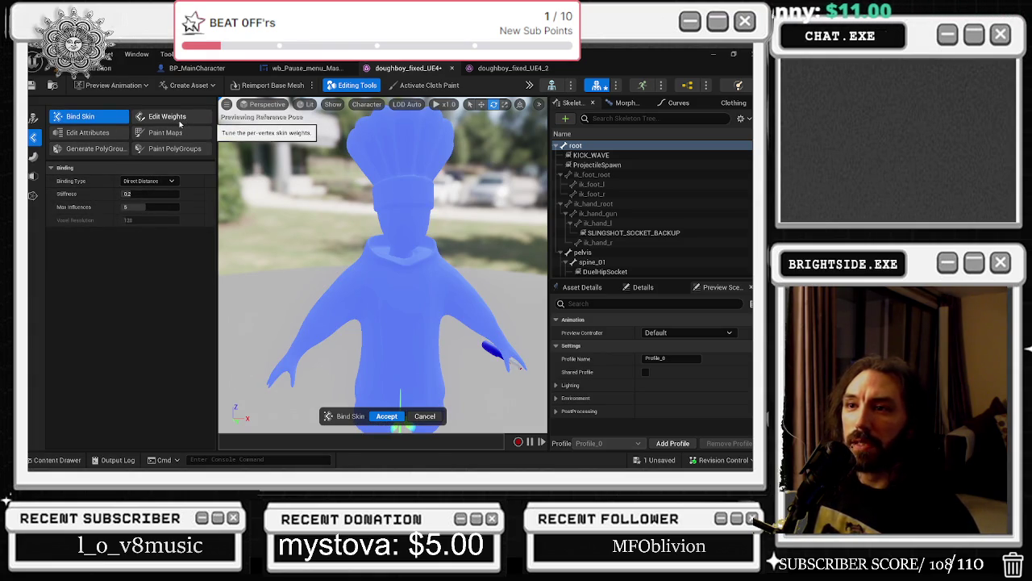
left_click(90, 132)
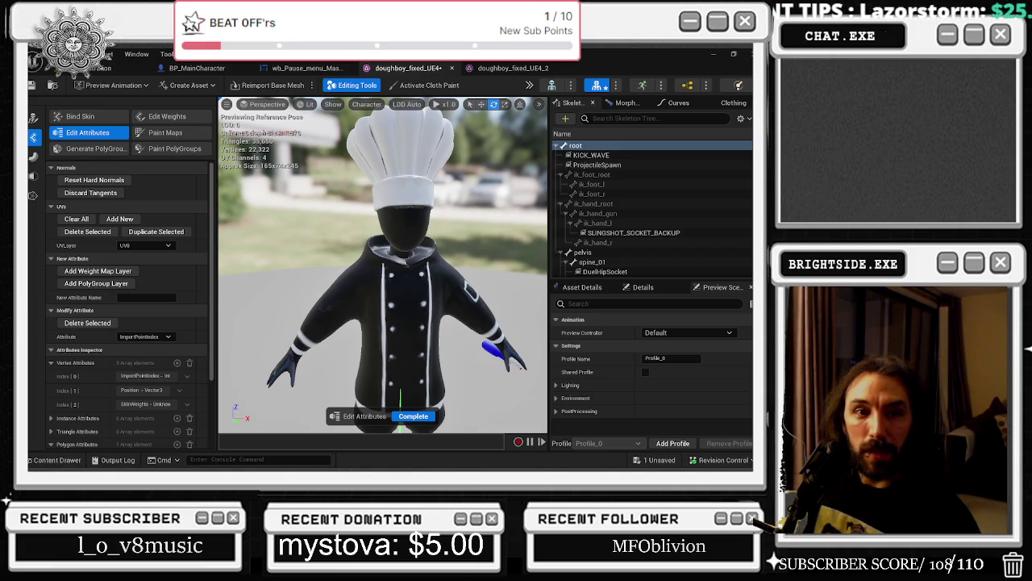
key("alt+Tab")
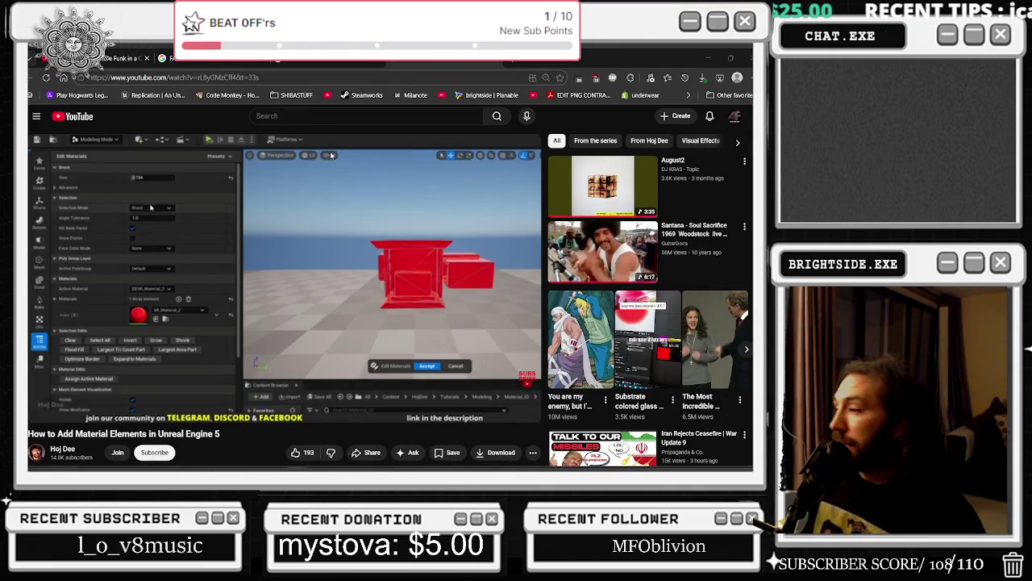
- Watch the material elements tutorial full screen up to the Selection Mode list, then go back to Google
left_click(524, 410)
key("space")
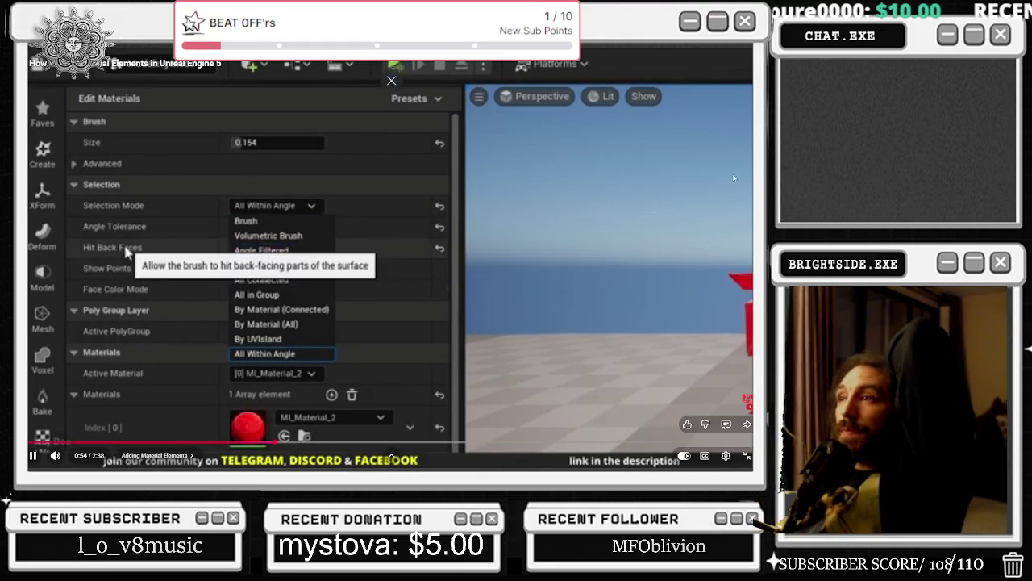
key("space")
key("Escape")
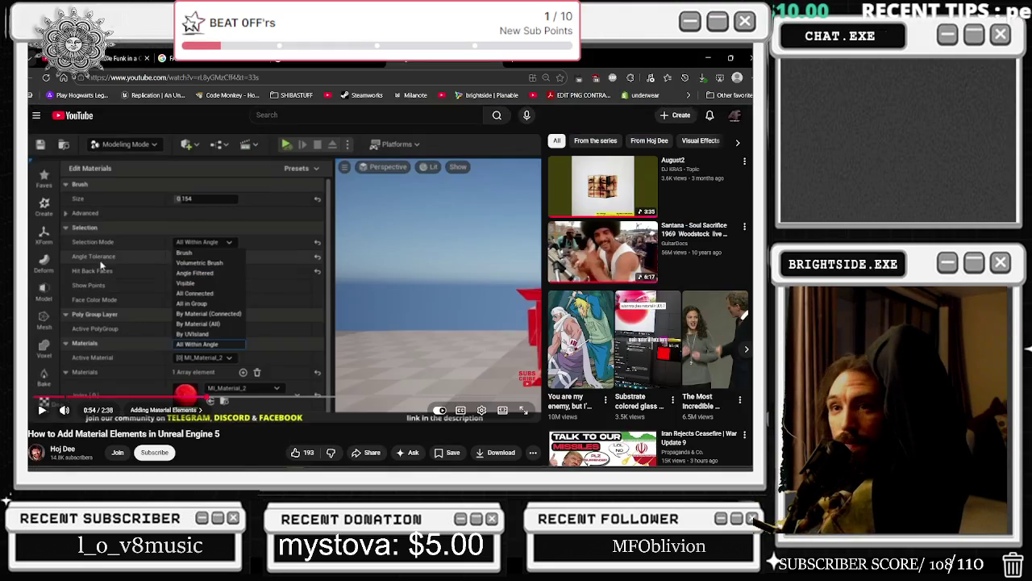
key("alt+Left")
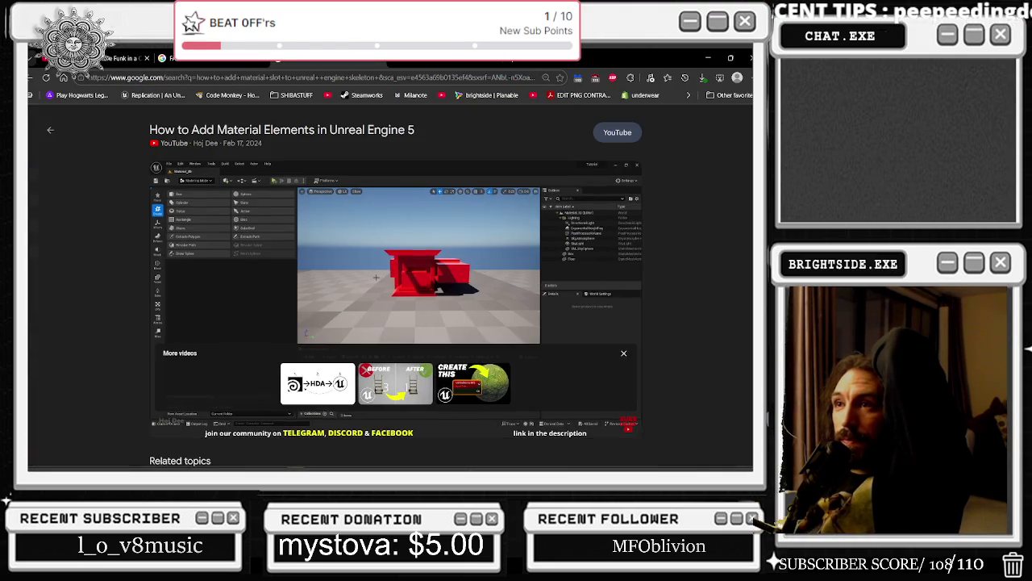
- Revise the Google search to include 'skeltal mesh' and run it again
left_click(32, 78)
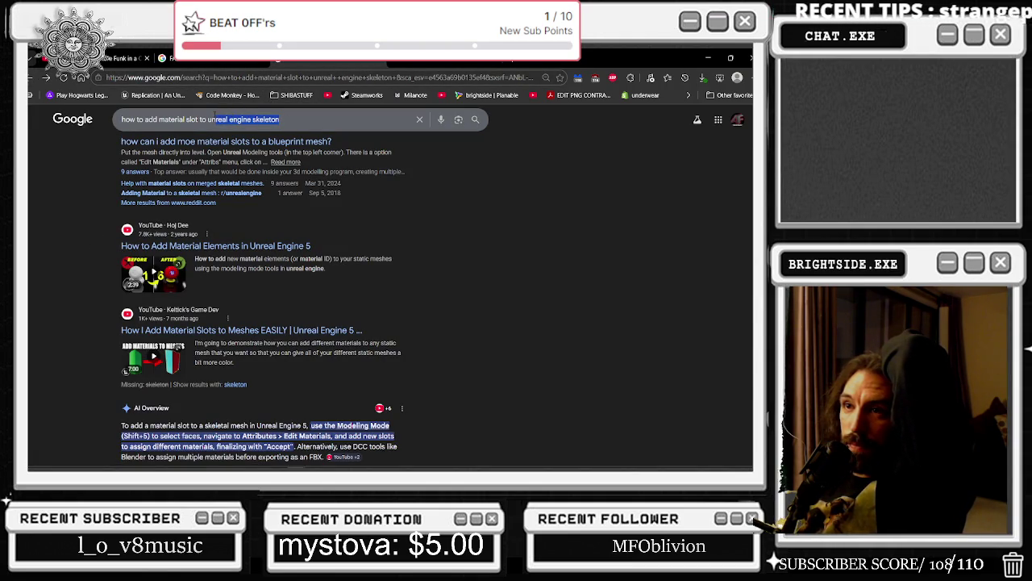
left_click_drag(228, 120, 264, 119)
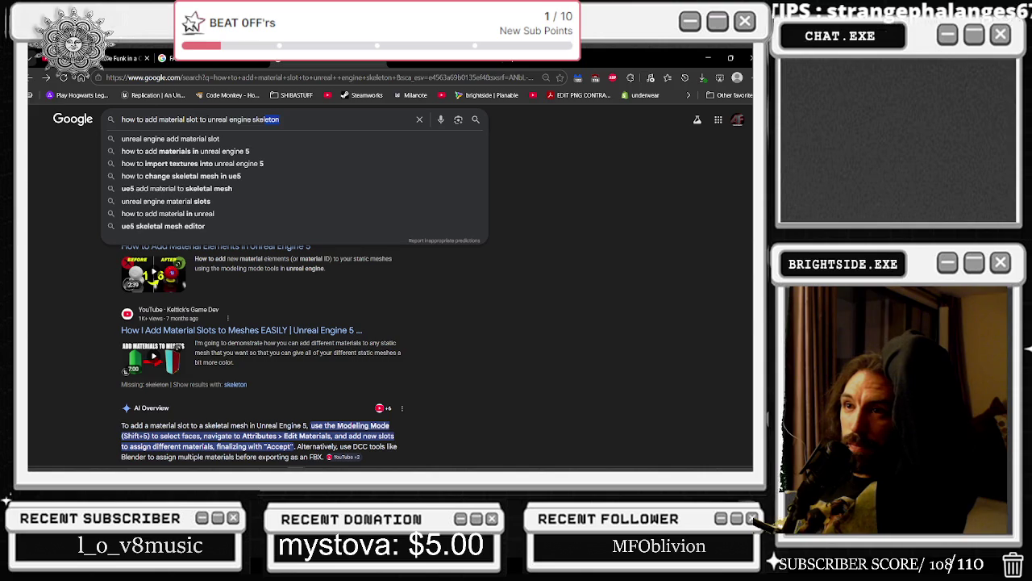
left_click(207, 120)
type("skeltal mesh")
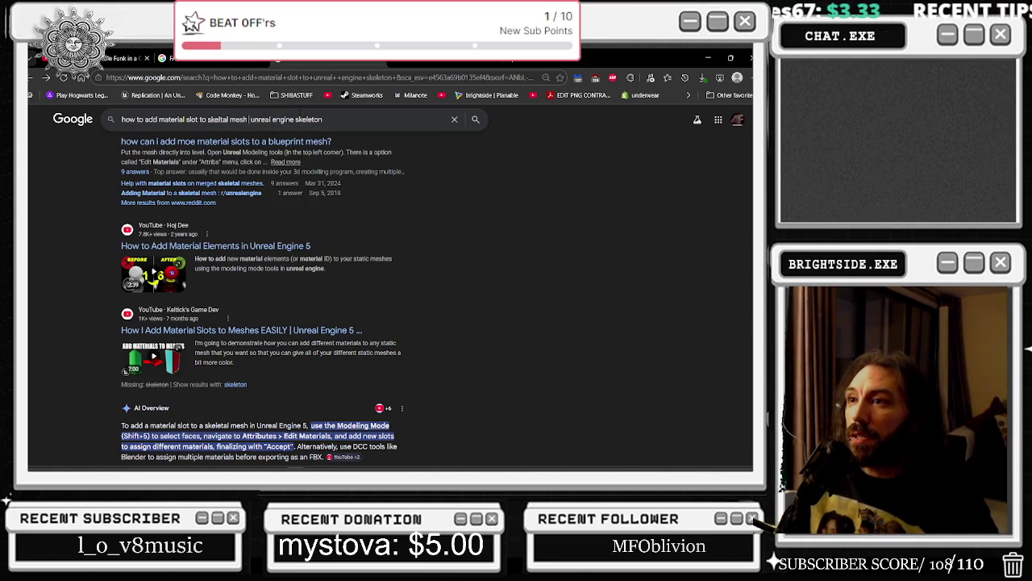
key("Return")
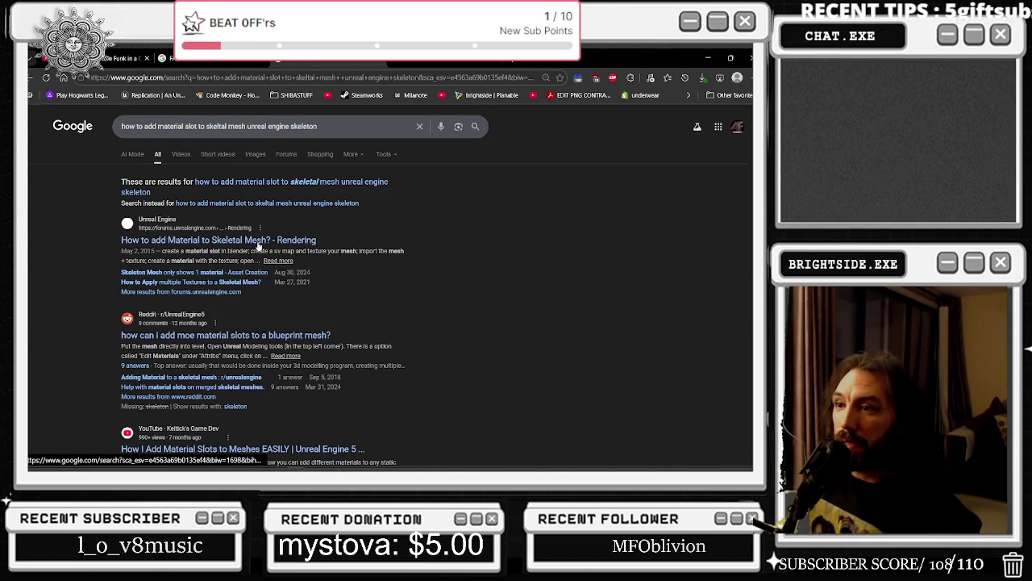
- Read the Unreal forum thread on adding skeletal mesh material slots, then return to the results
left_click(258, 240)
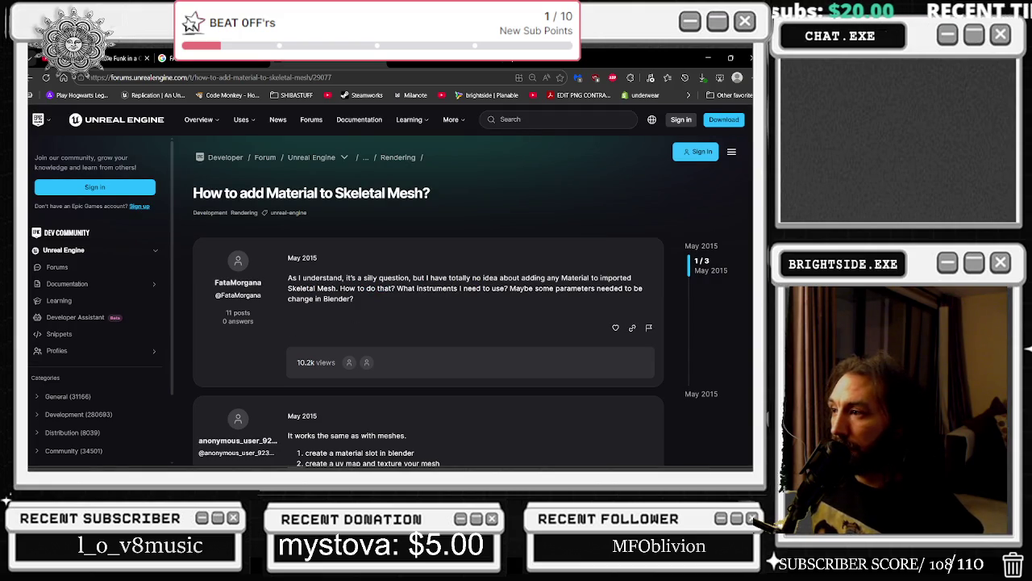
scroll(477, 282, "down", 2)
left_click_drag(323, 347, 440, 397)
double_click(339, 366)
left_click(323, 409)
left_click(295, 388)
scroll(290, 395, "down", 3)
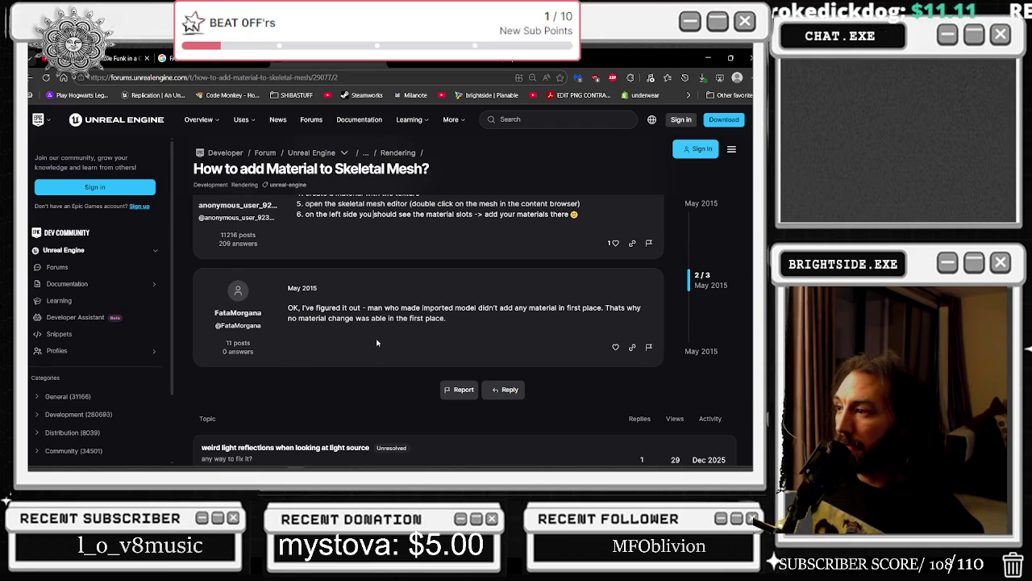
left_click(29, 78)
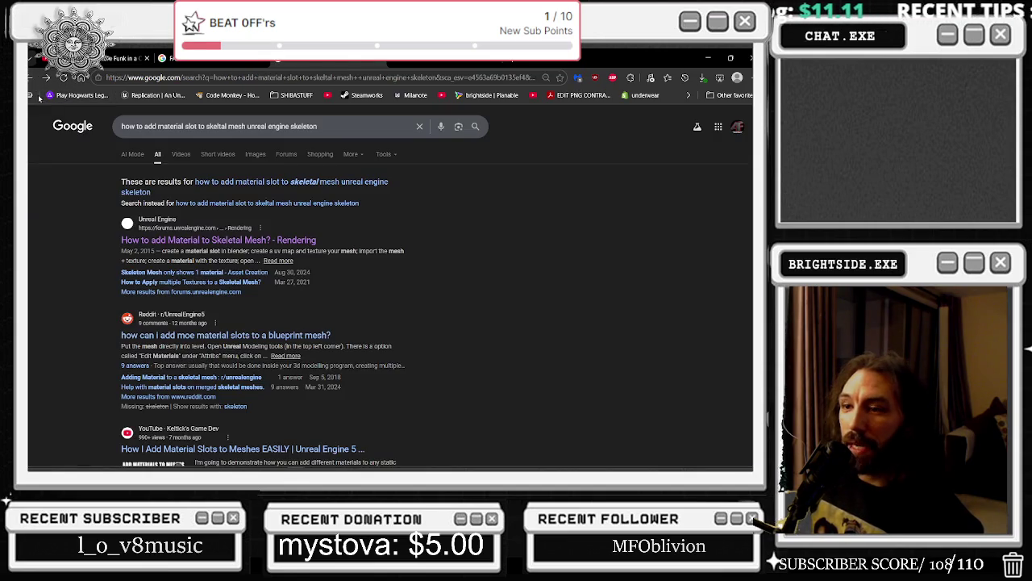
- Read the AI Overview sentence on adding material slots, then minimize Chrome back to Unreal
scroll(353, 327, "down", 2)
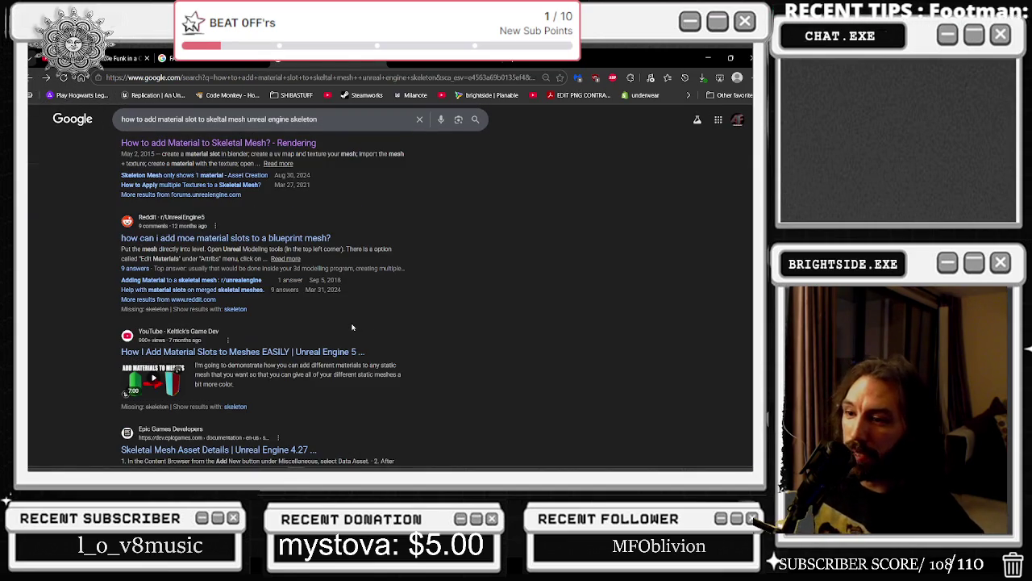
scroll(283, 357, "down", 1)
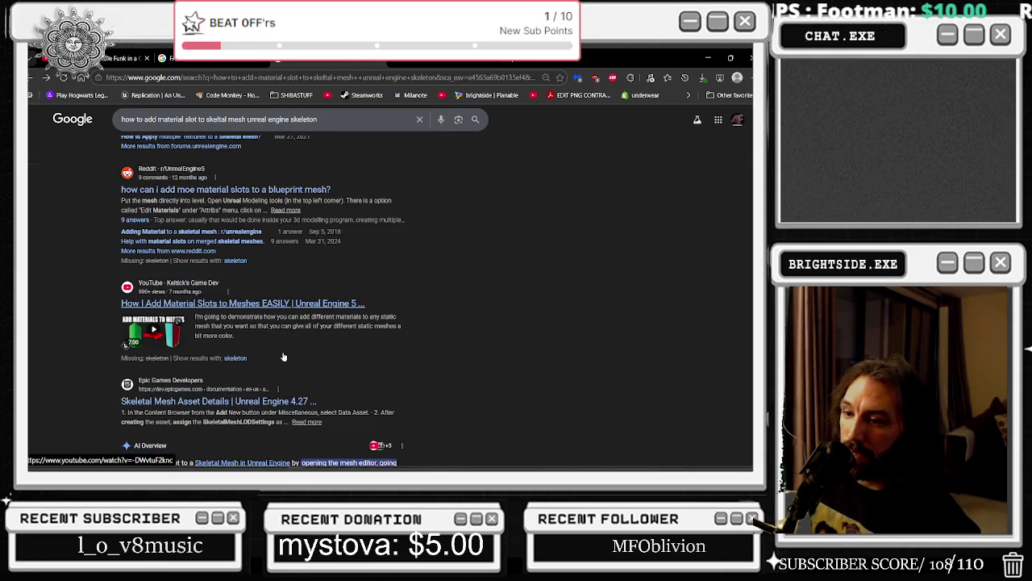
scroll(283, 353, "down", 2)
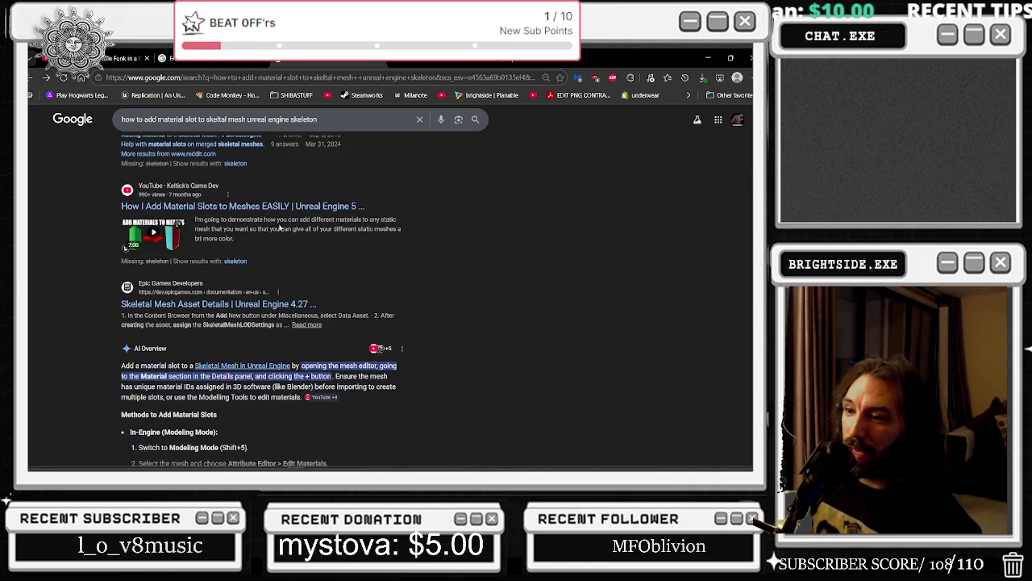
mouse_move(150, 373)
left_mouse_down()
mouse_move(387, 376)
mouse_move(347, 387)
mouse_move(333, 377)
mouse_move(326, 386)
mouse_move(354, 376)
mouse_move(332, 376)
left_mouse_up()
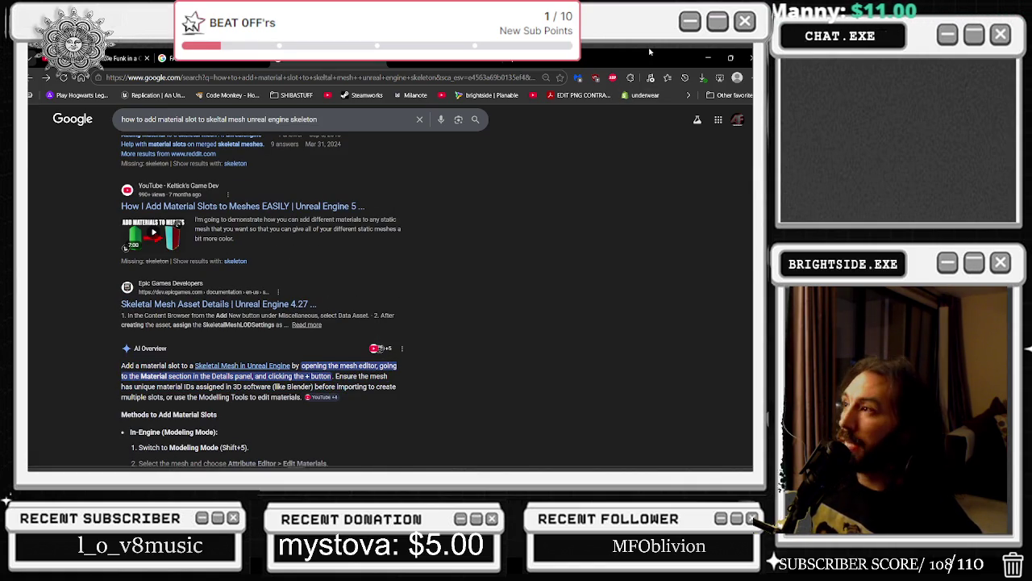
left_click(714, 57)
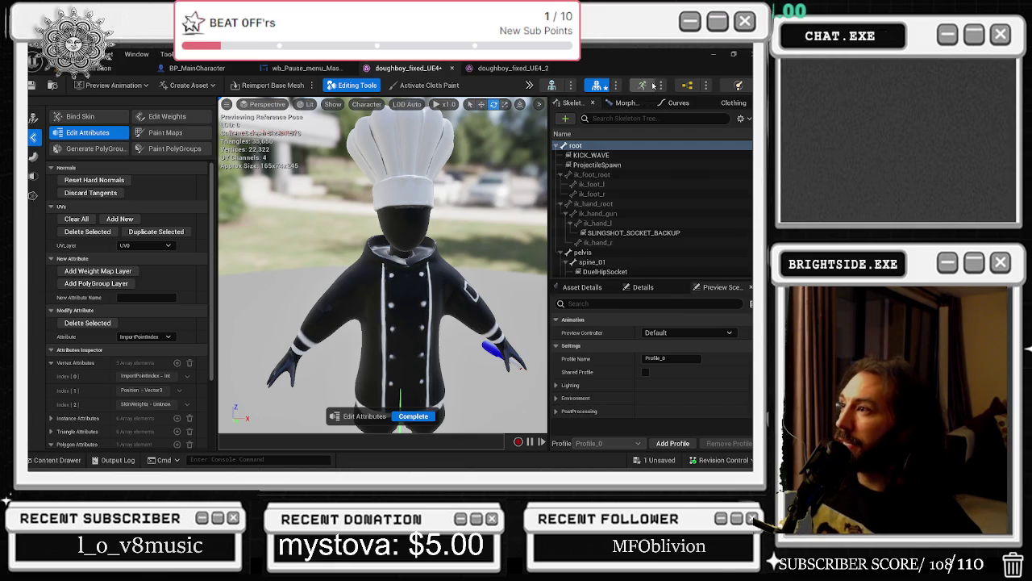
- Add a fourth material slot, Element 3, and assign it the red SB_Cage_Mat material
left_click(592, 287)
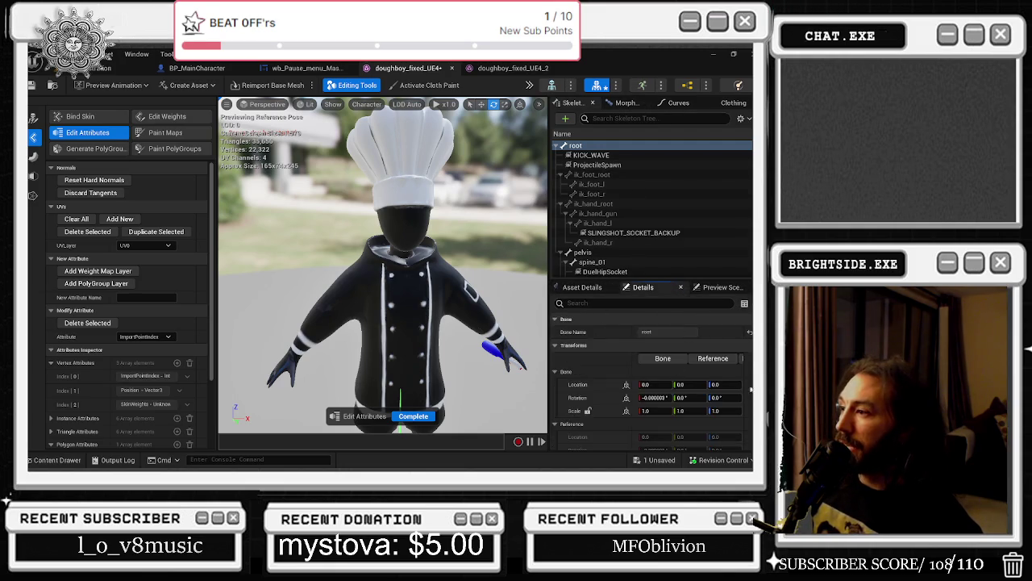
left_click(691, 333)
left_click(688, 403)
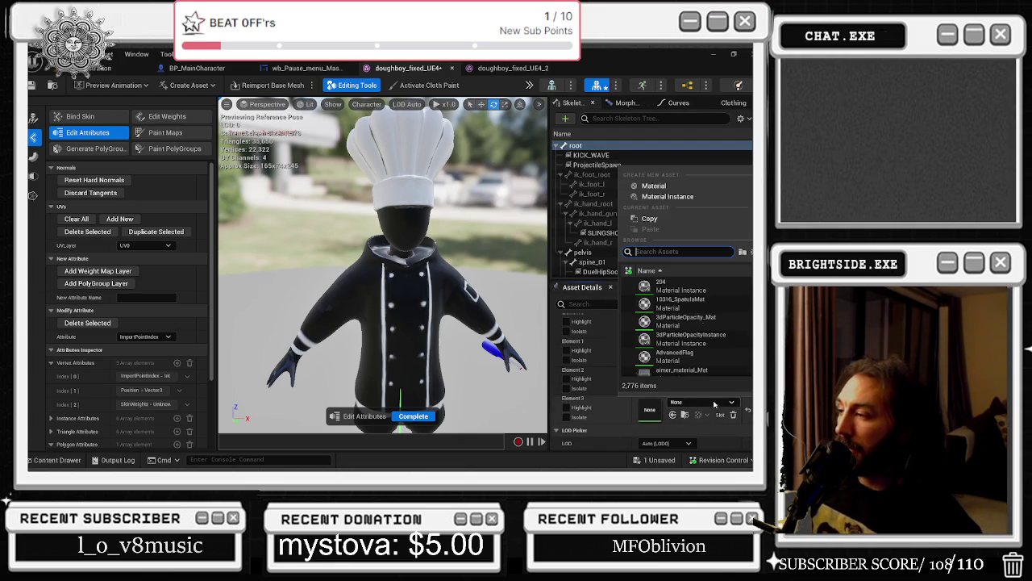
left_click(513, 68)
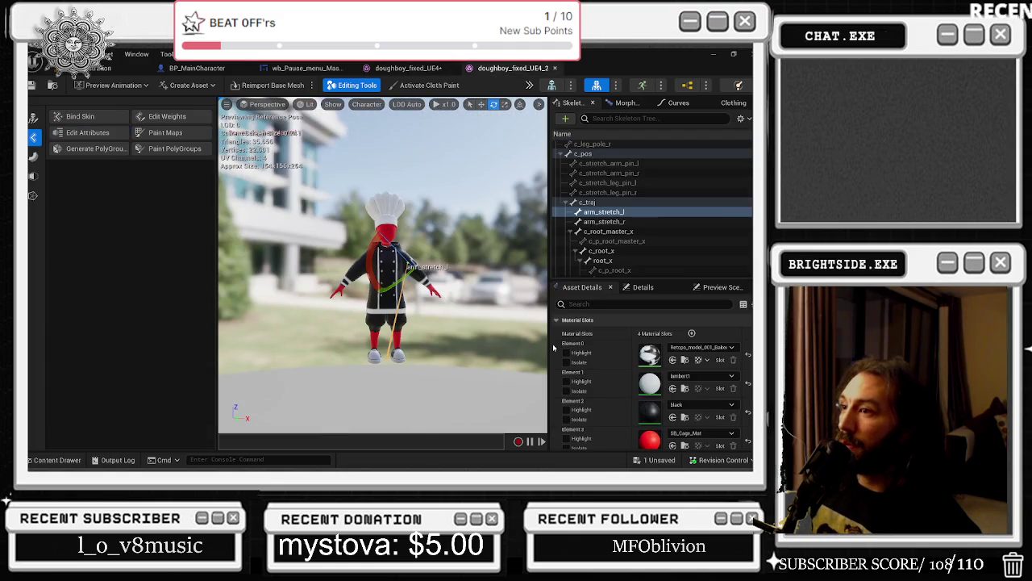
scroll(676, 424, "down", 1)
left_click(685, 429)
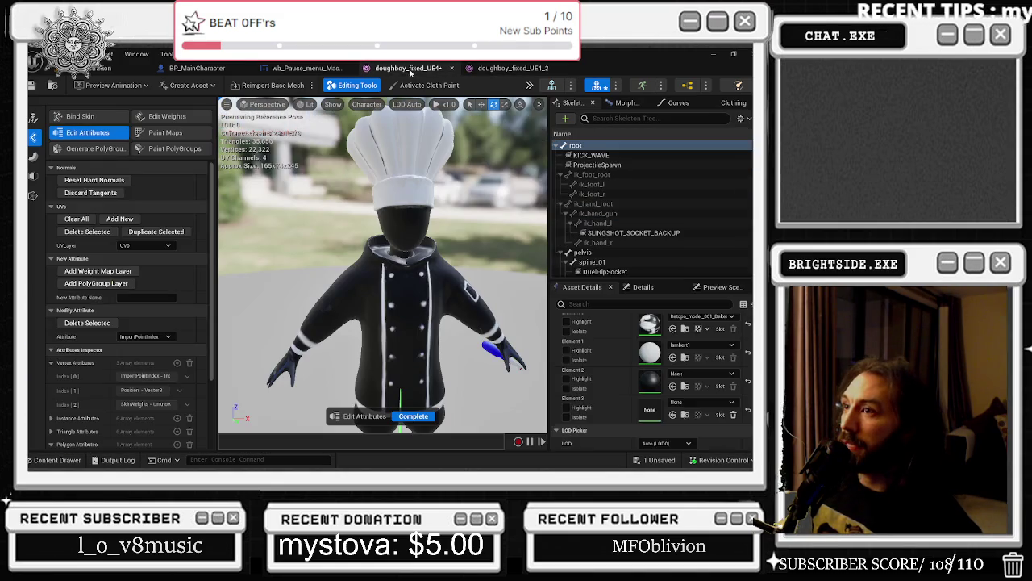
left_click(672, 416)
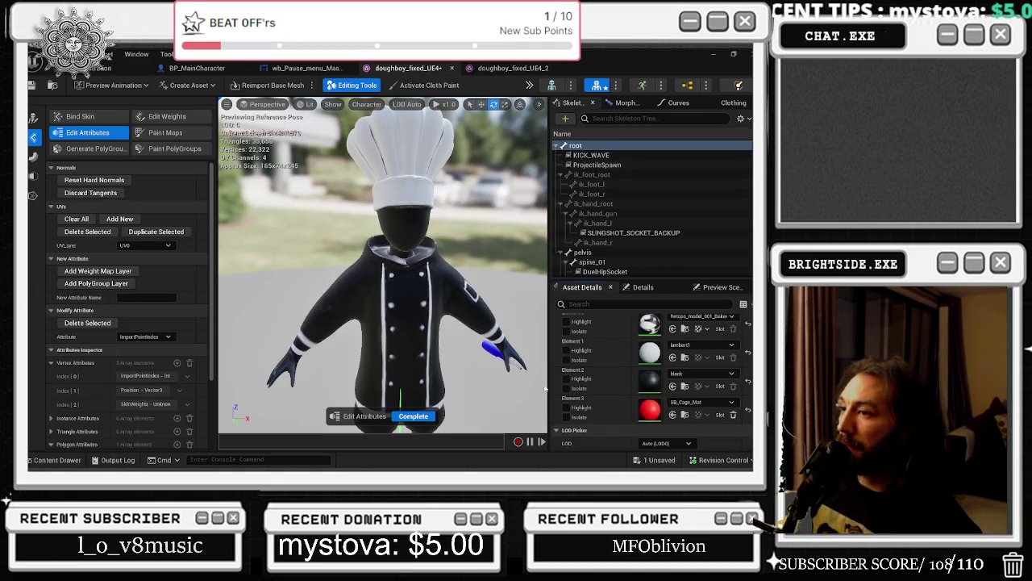
- Close the attribute tool, preview Generate PolyGroups on the chef mesh, then close it unchanged
left_click(413, 415)
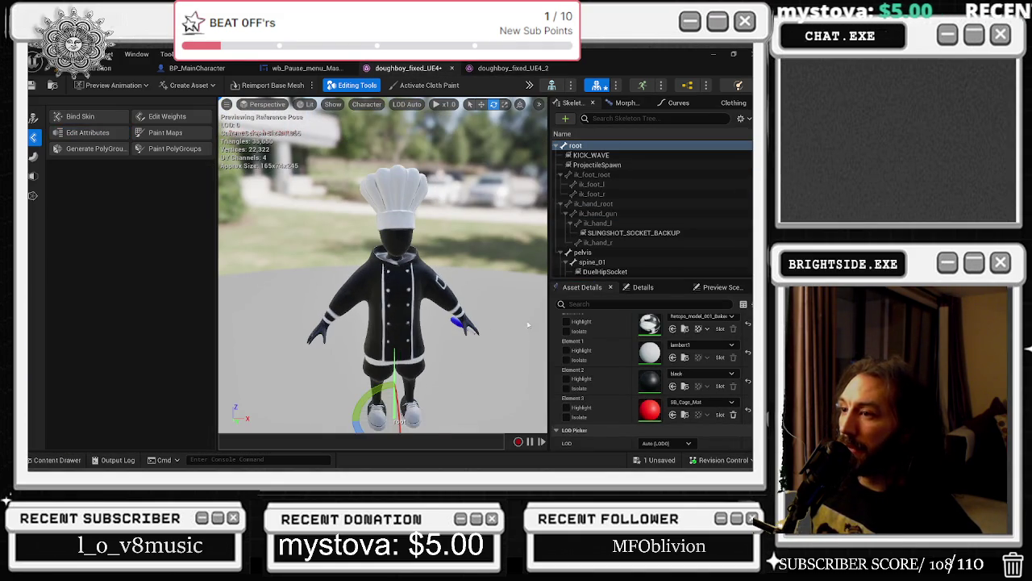
scroll(364, 207, "up", 2)
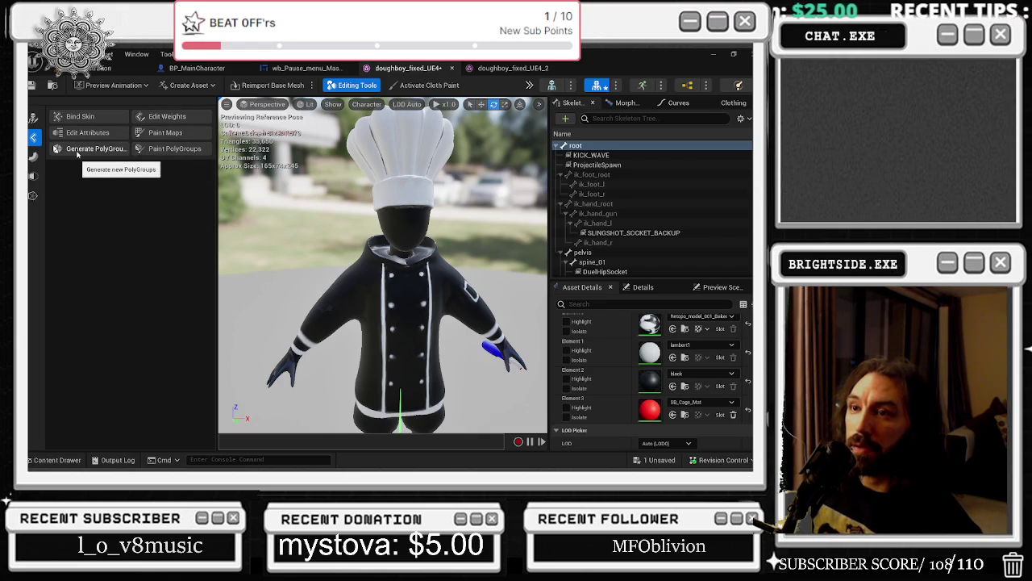
left_click(66, 150)
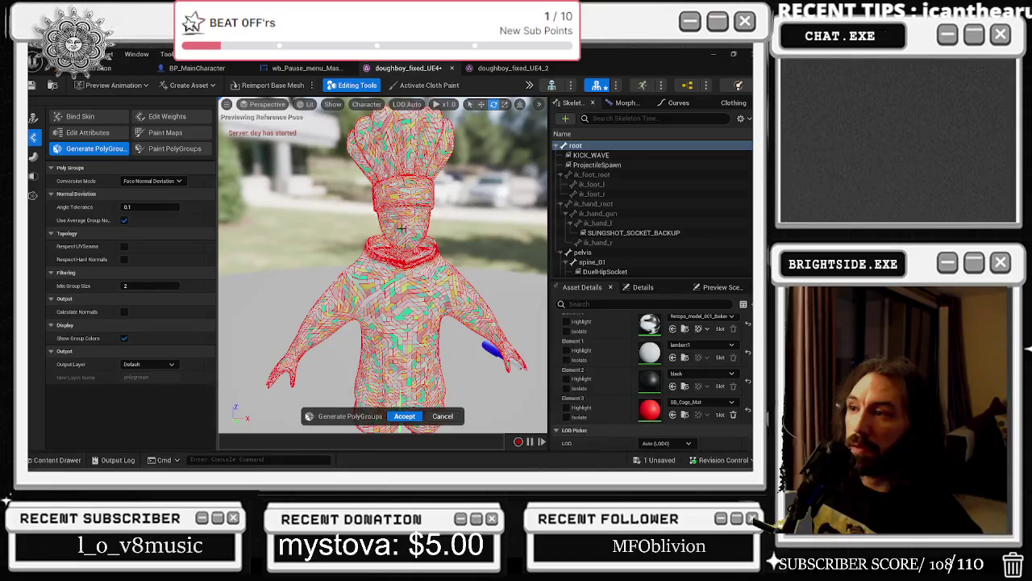
scroll(403, 230, "up", 5)
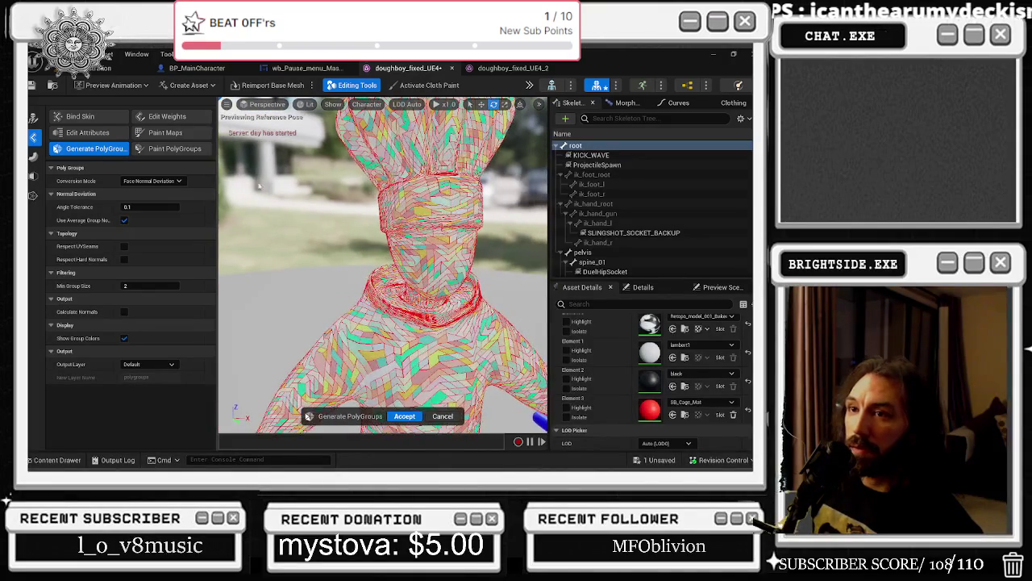
left_click(443, 416)
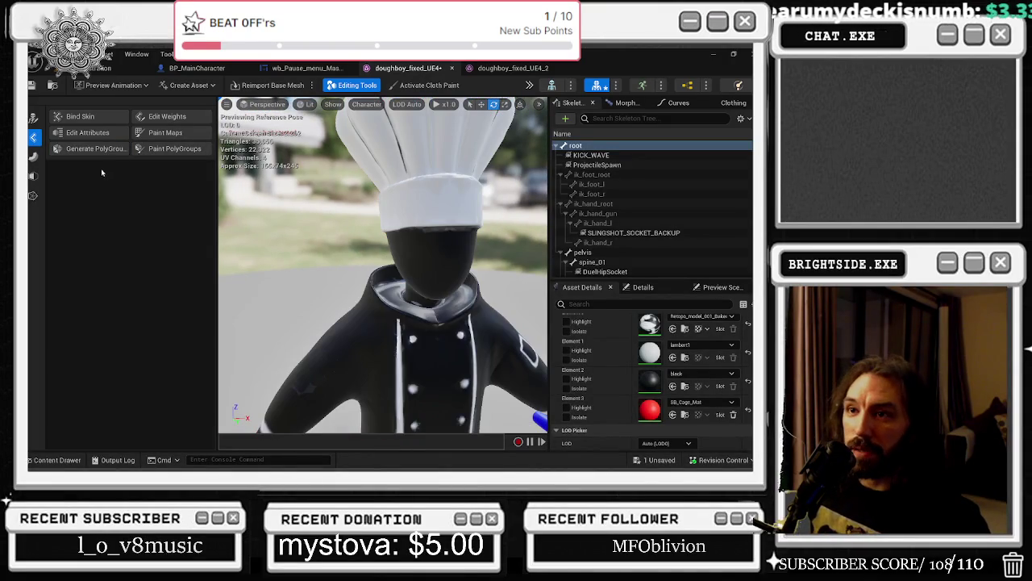
key("alt+Tab")
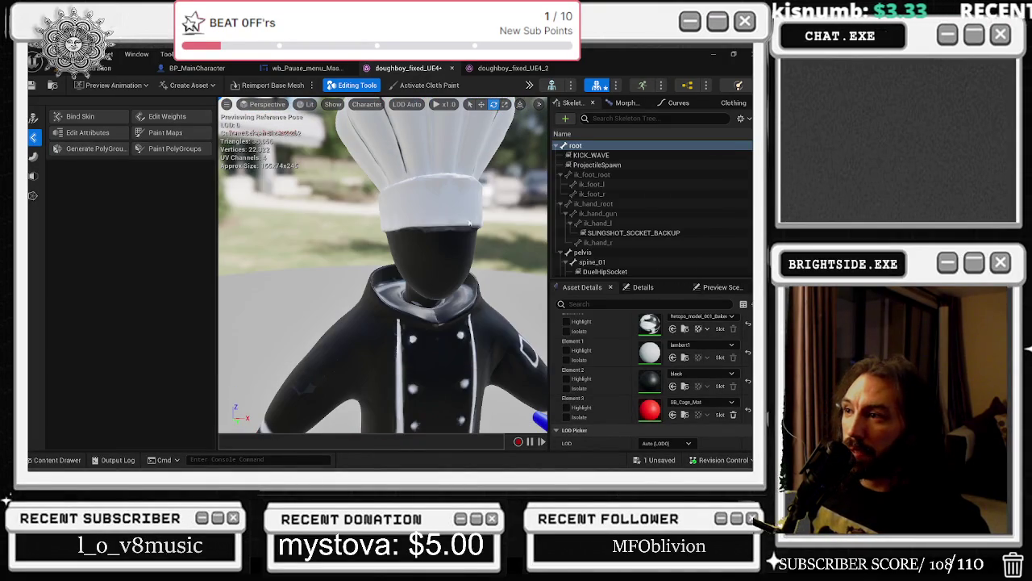
key("alt+Tab")
key("alt+Tab")
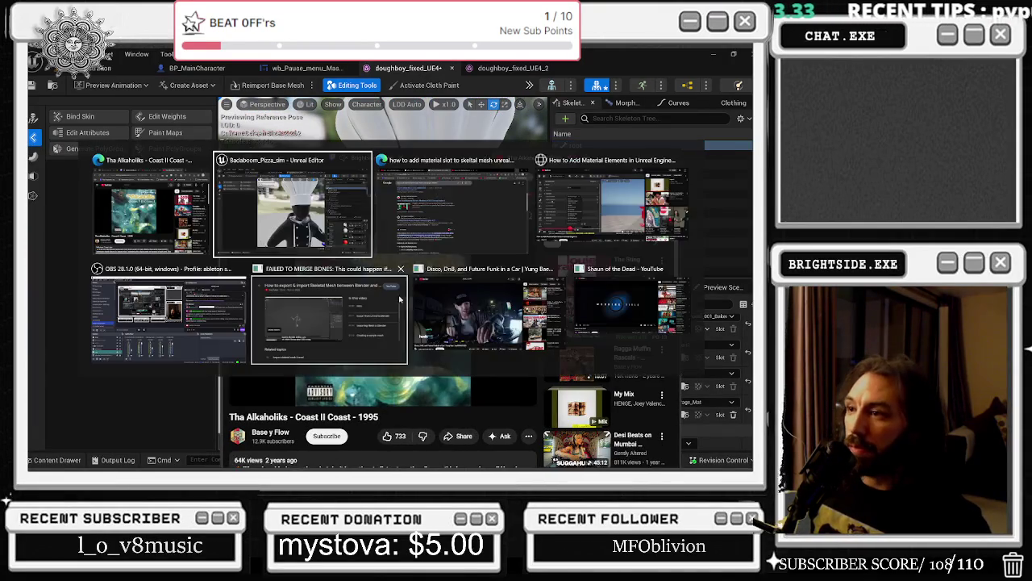
- Search Google for 'what is polygroup unreal engine'
left_click(336, 341)
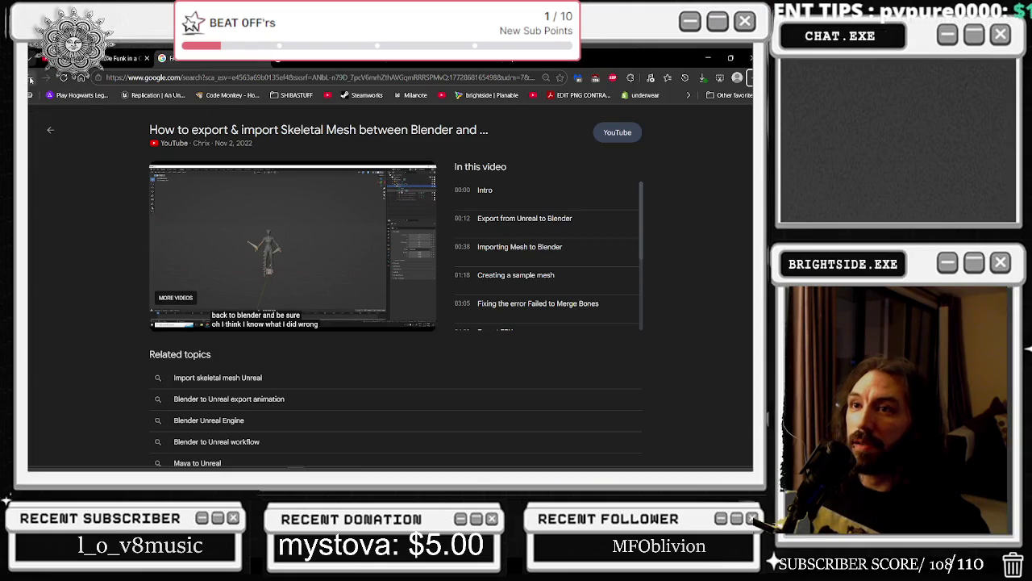
left_click(30, 78)
left_click(282, 119)
key("ctrl+a")
type("what is polygro")
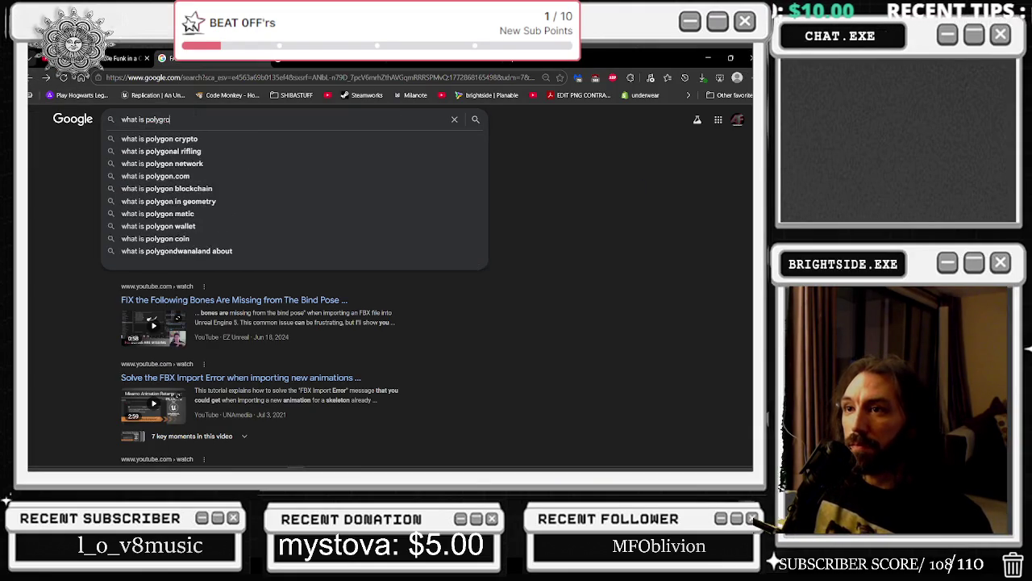
type("upp")
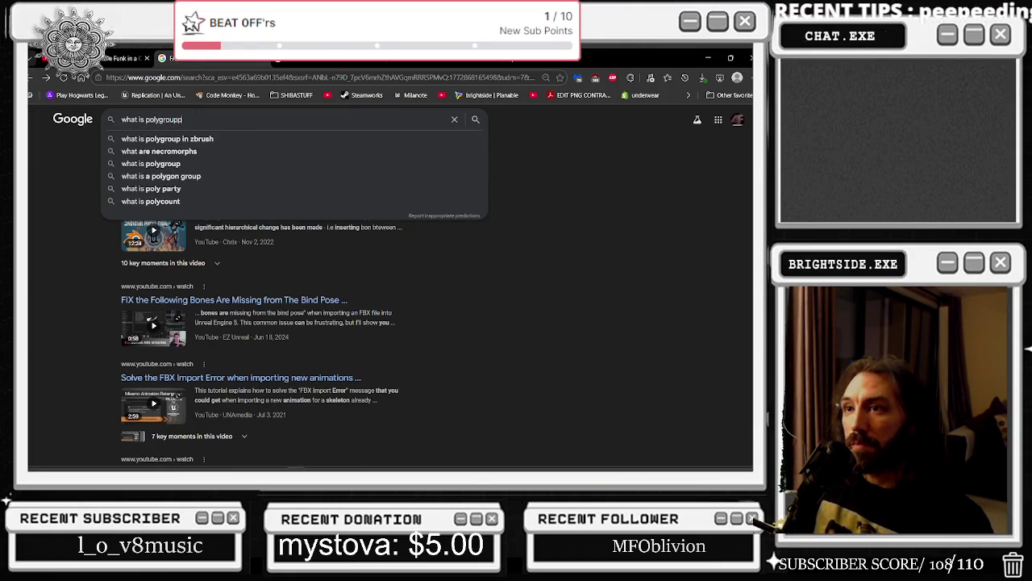
key("BackSpace")
type("unreal")
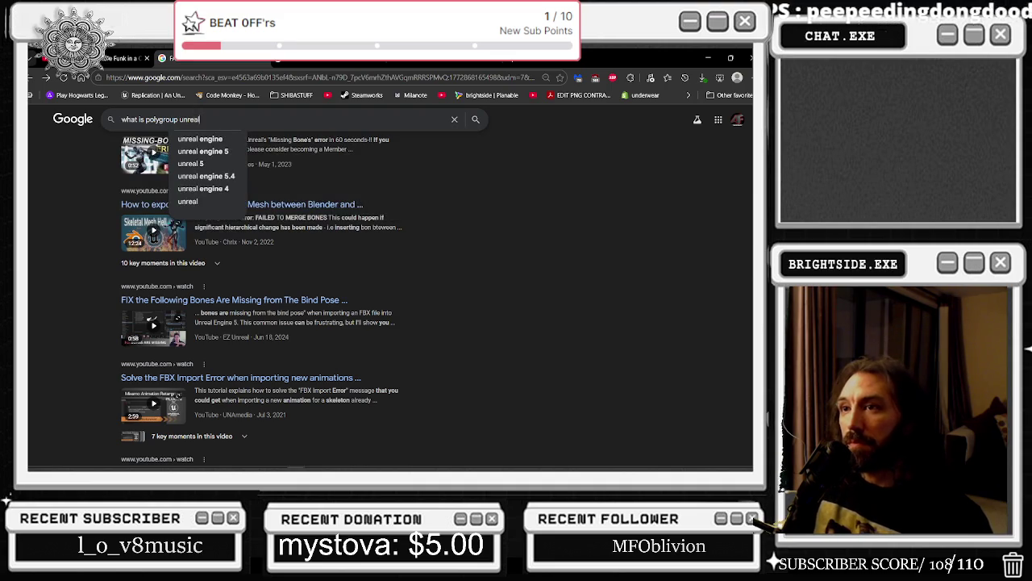
type(" engine")
key("Return")
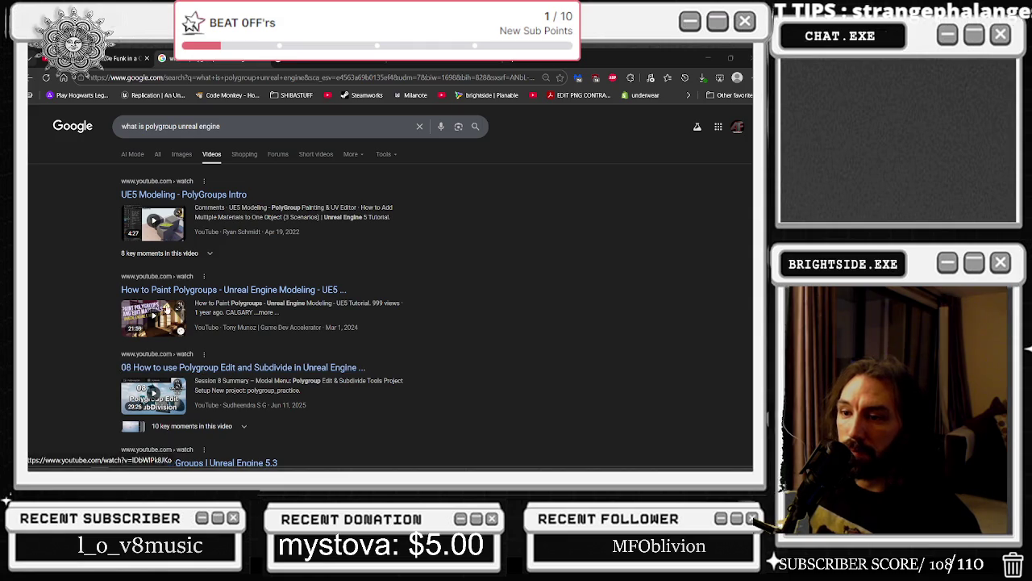
- Play the UE5 Modeling - PolyGroups Intro video full screen
left_click(137, 208)
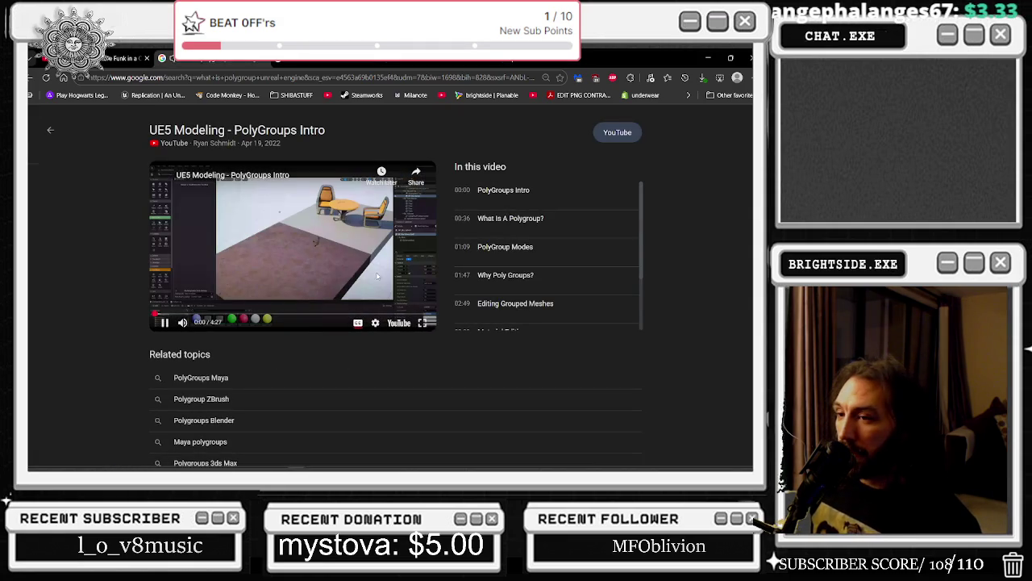
double_click(366, 310)
mouse_move(77, 461)
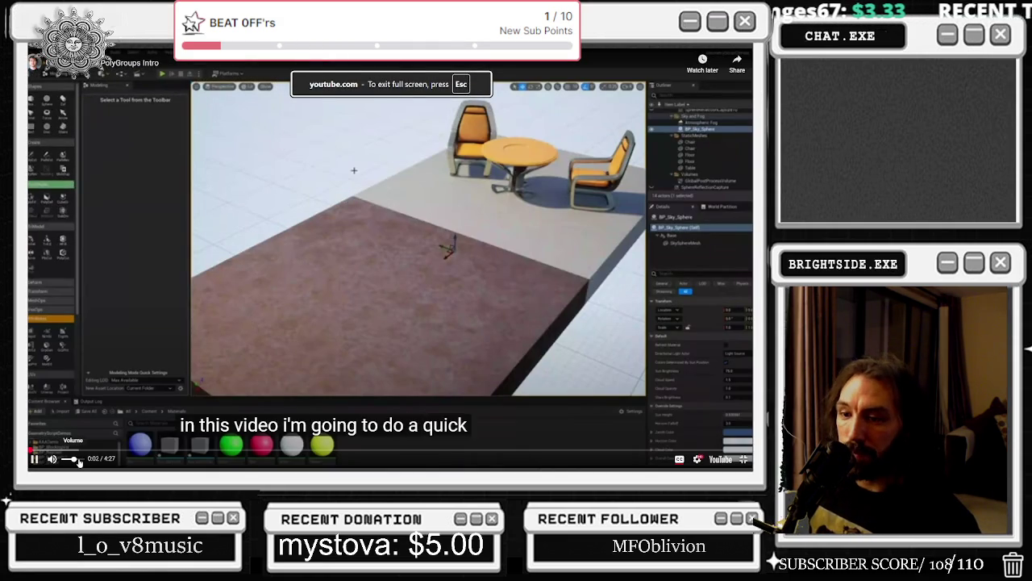
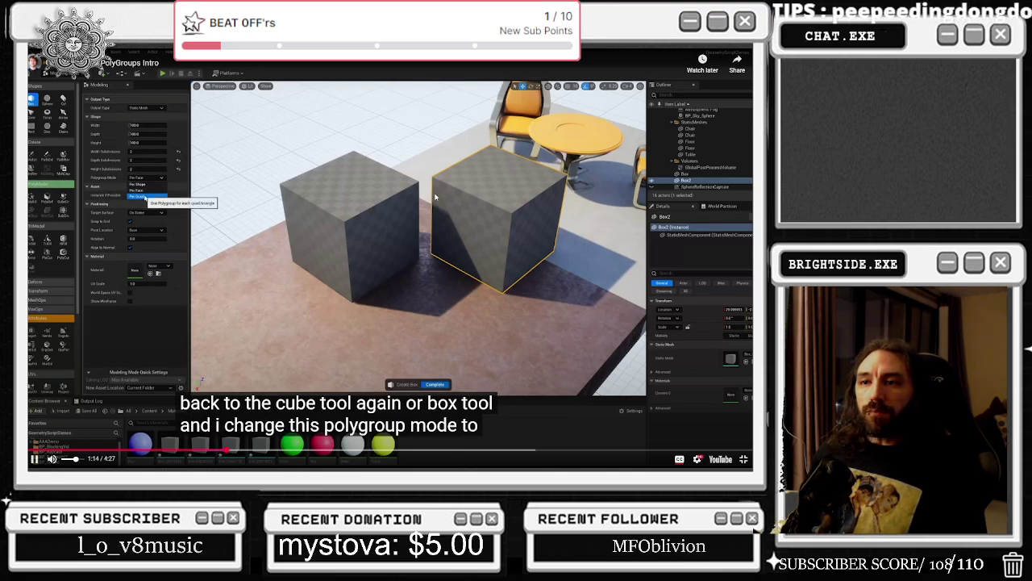
- Leave the fullscreen PolyGroups tutorial and minimize Chrome to reveal the chef mesh editor
key("Escape")
key("ctrl+Tab")
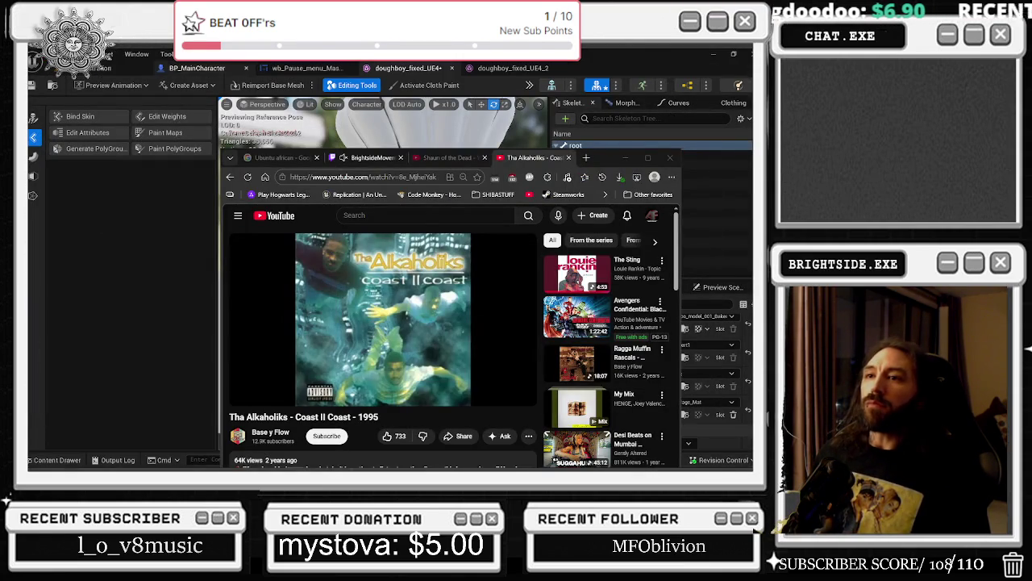
left_click(161, 101)
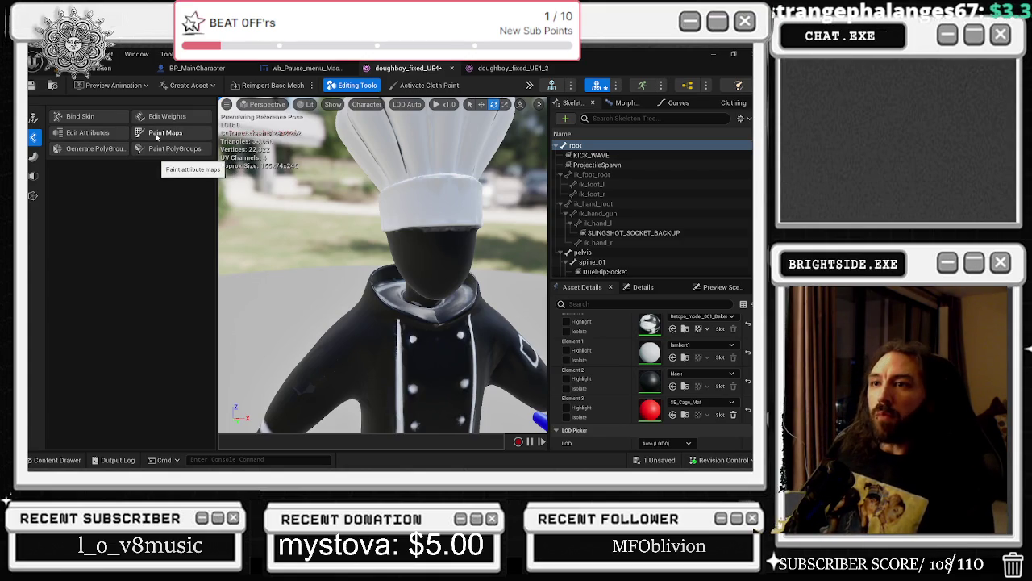
left_click(159, 133)
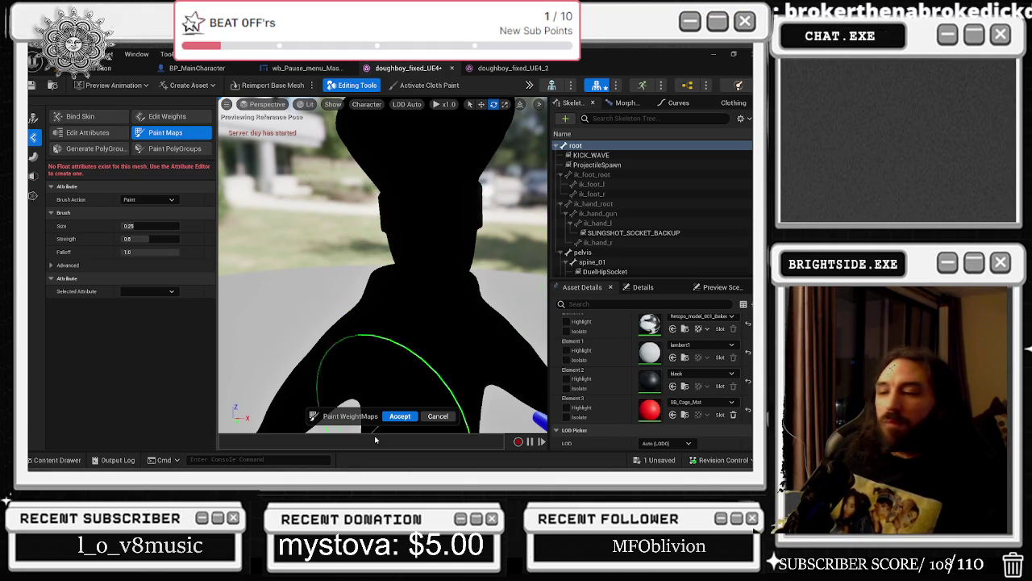
left_click(437, 416)
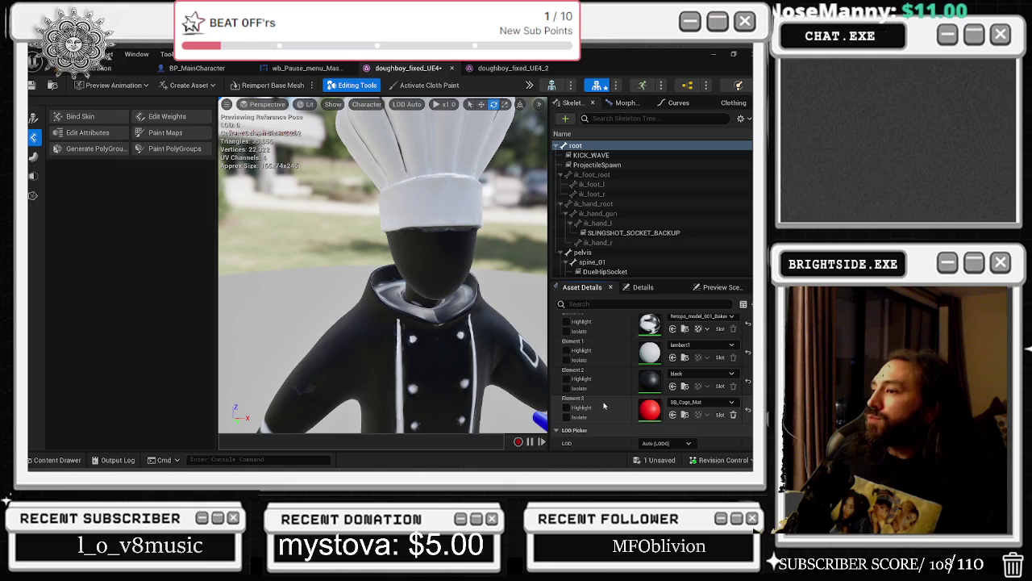
scroll(612, 406, "down", 3)
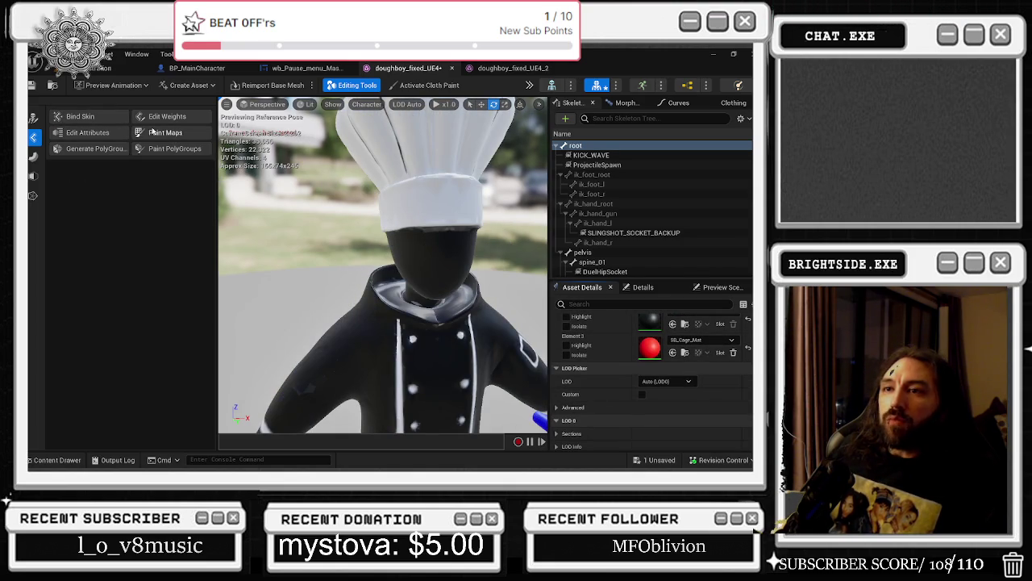
- Start Edit Weights on the chef mesh and scroll Asset Details up to Material Slots
left_click(166, 118)
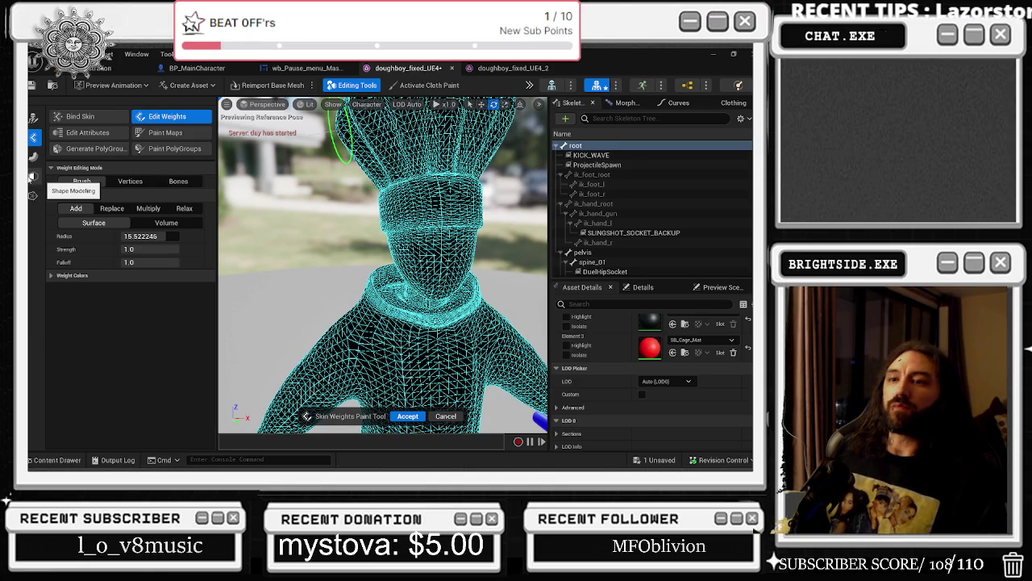
scroll(646, 345, "up", 3)
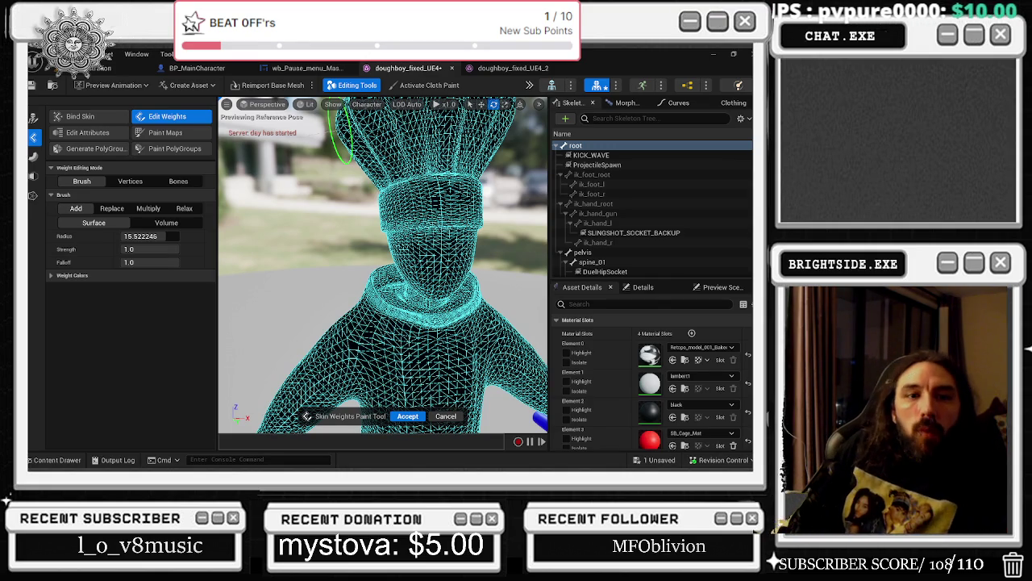
key("alt+Tab")
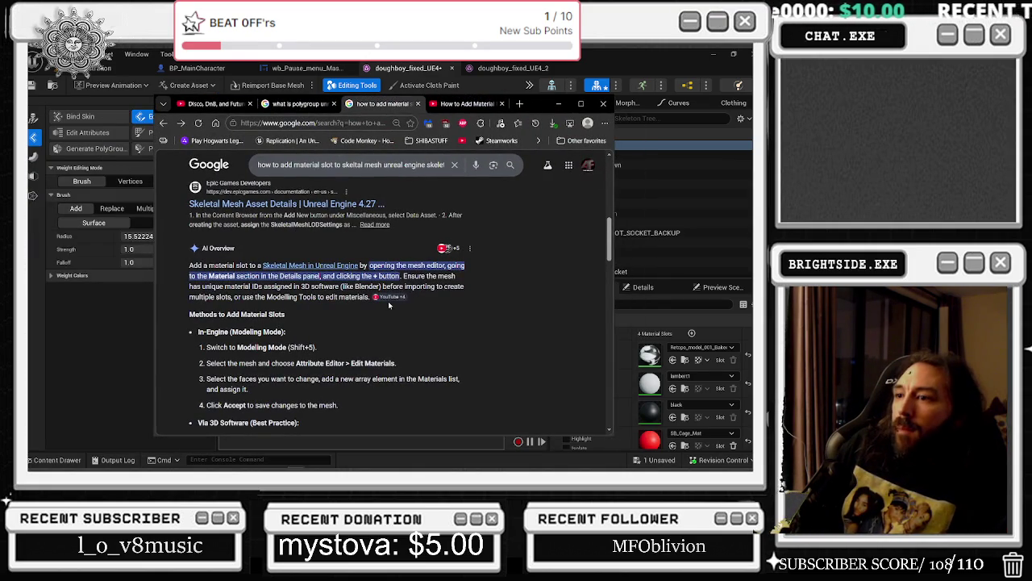
- Review the AI Overview's cited sources on the material-slot search results
left_click(389, 300)
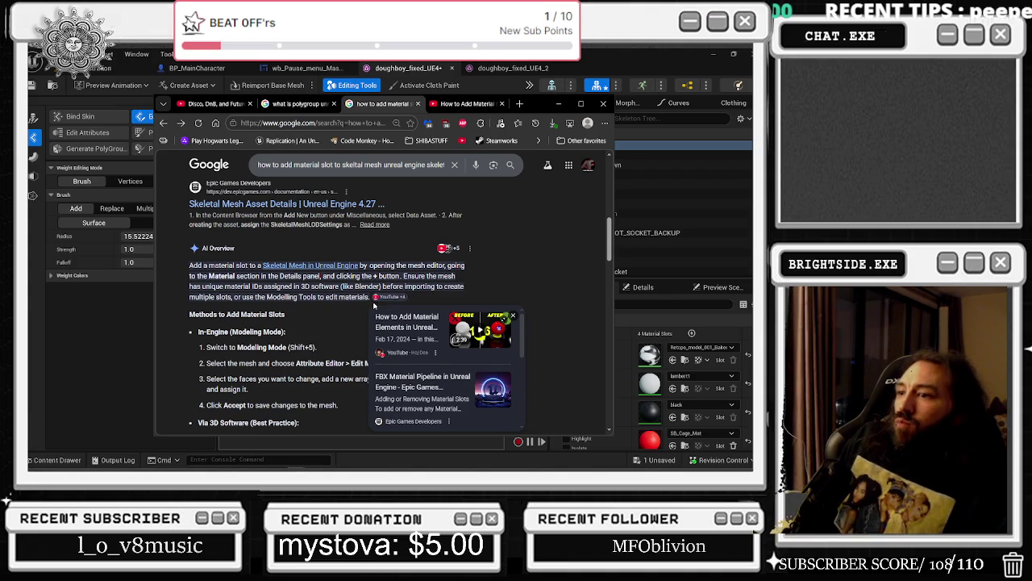
left_click(320, 314)
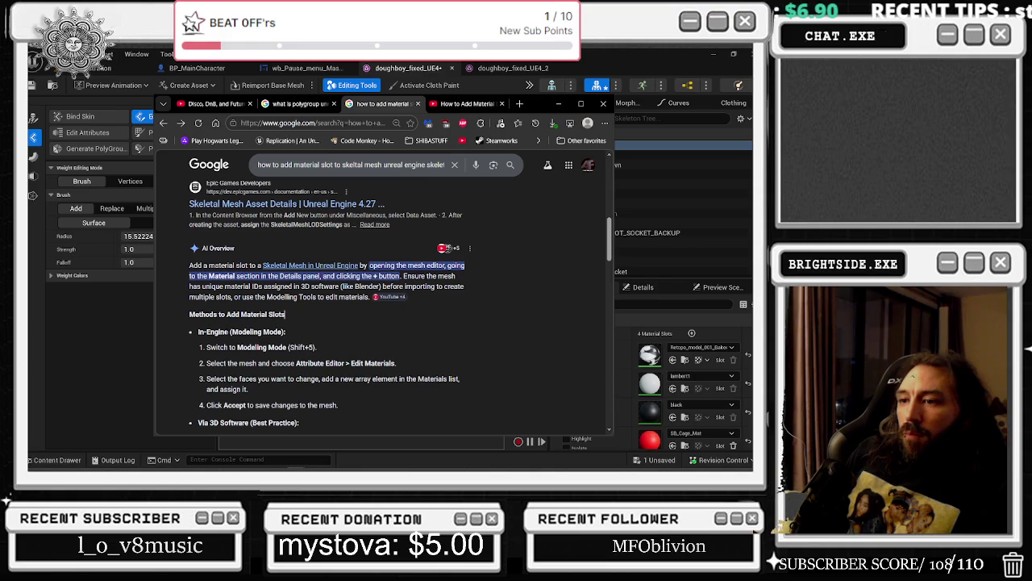
scroll(301, 349, "down", 2)
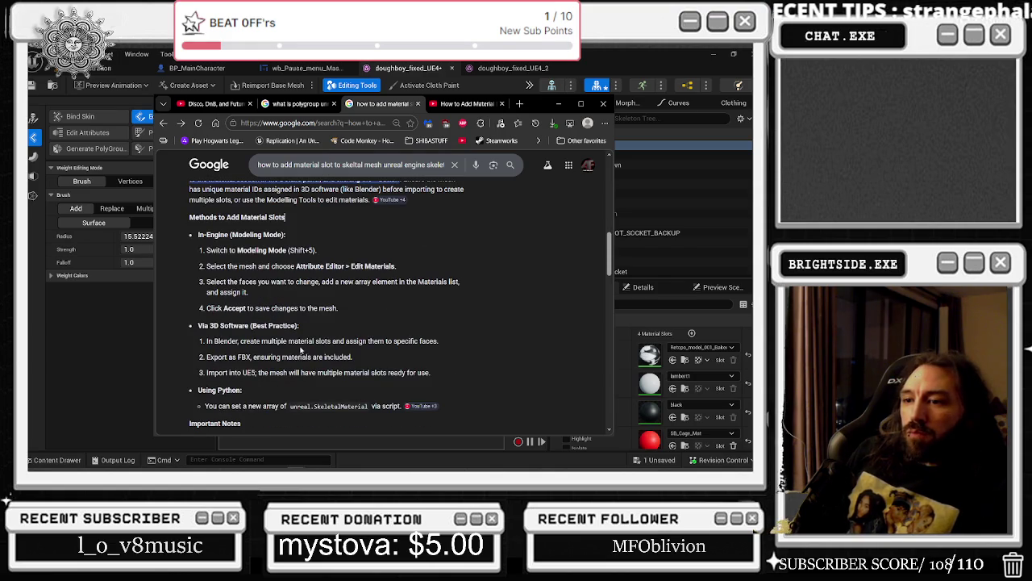
scroll(303, 337, "down", 6)
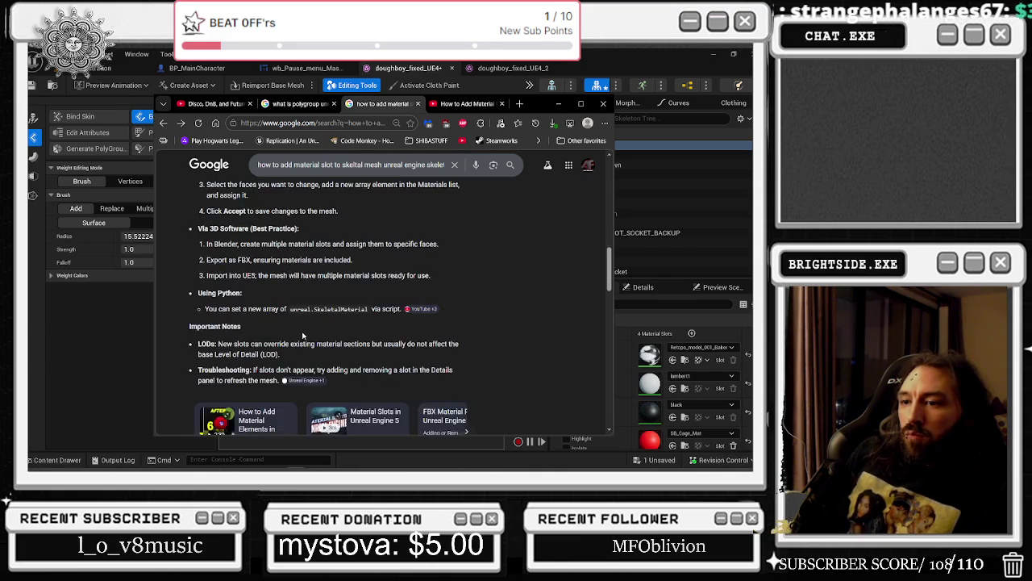
scroll(325, 291, "down", 4)
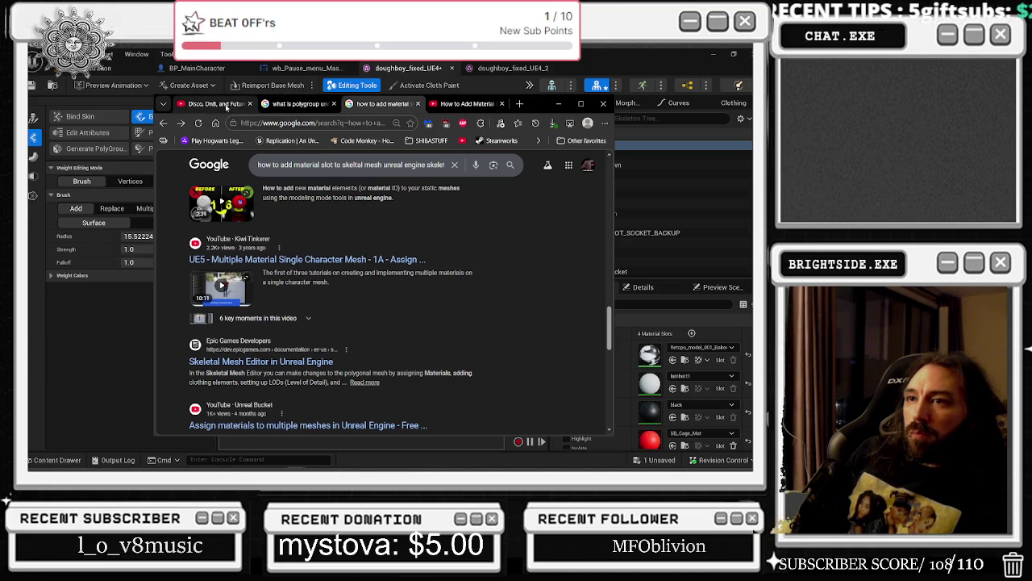
- Switch between the music, material-slot and polygroup tabs, browsing the polygroup search results
left_click(214, 103)
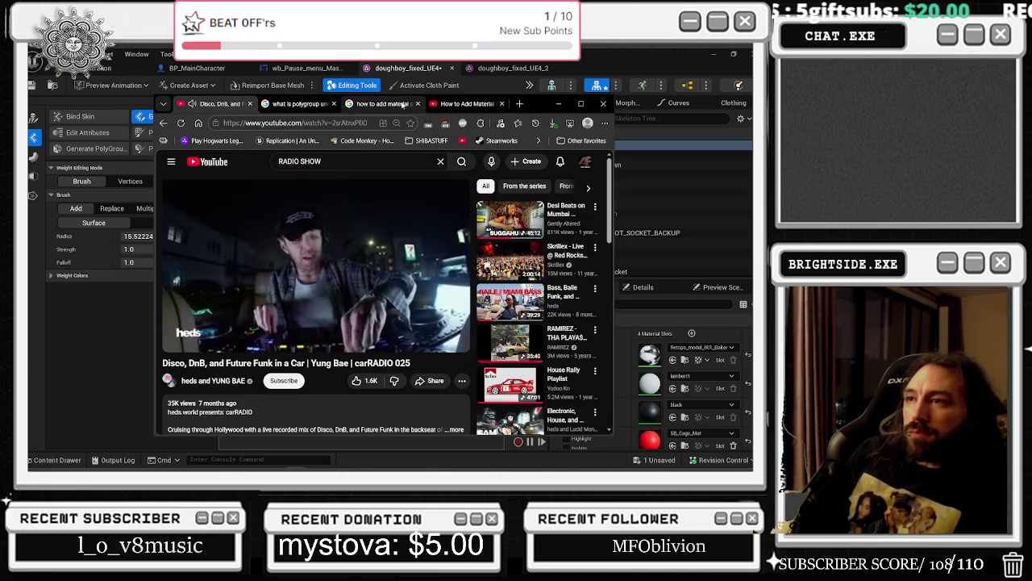
left_click(384, 103)
left_click(277, 105)
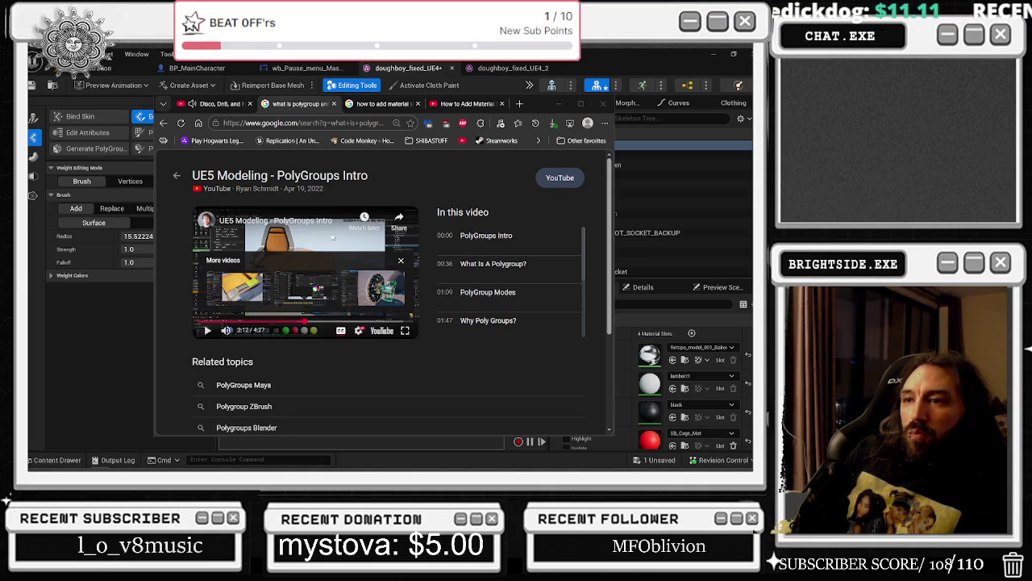
left_click(164, 124)
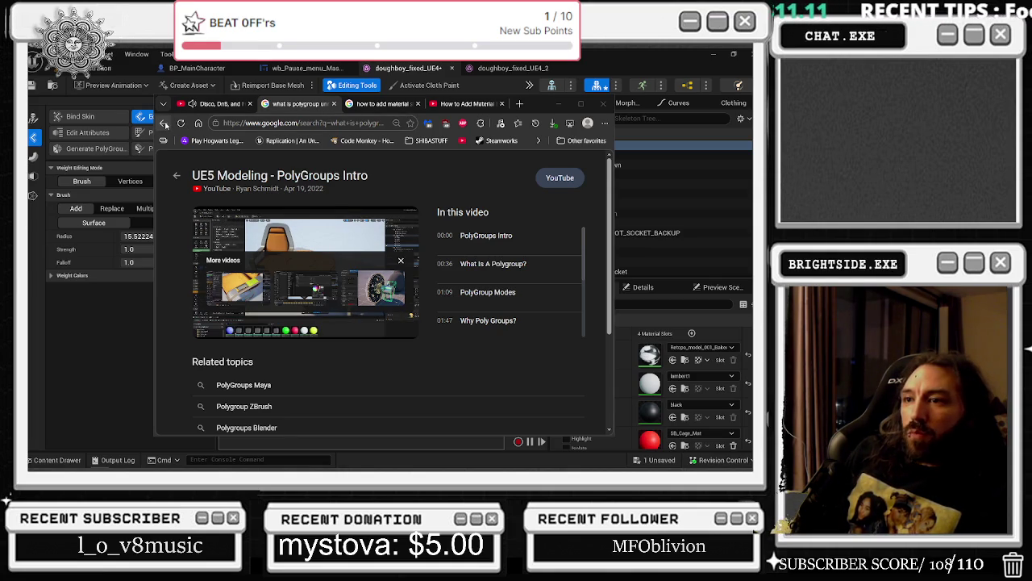
scroll(449, 286, "down", 1)
scroll(428, 286, "down", 1)
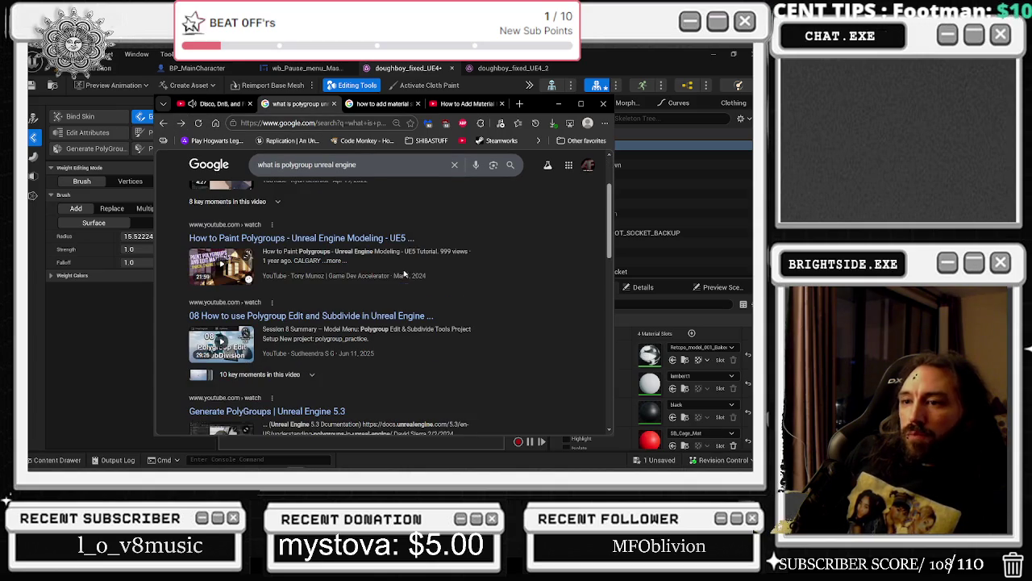
mouse_move(420, 470)
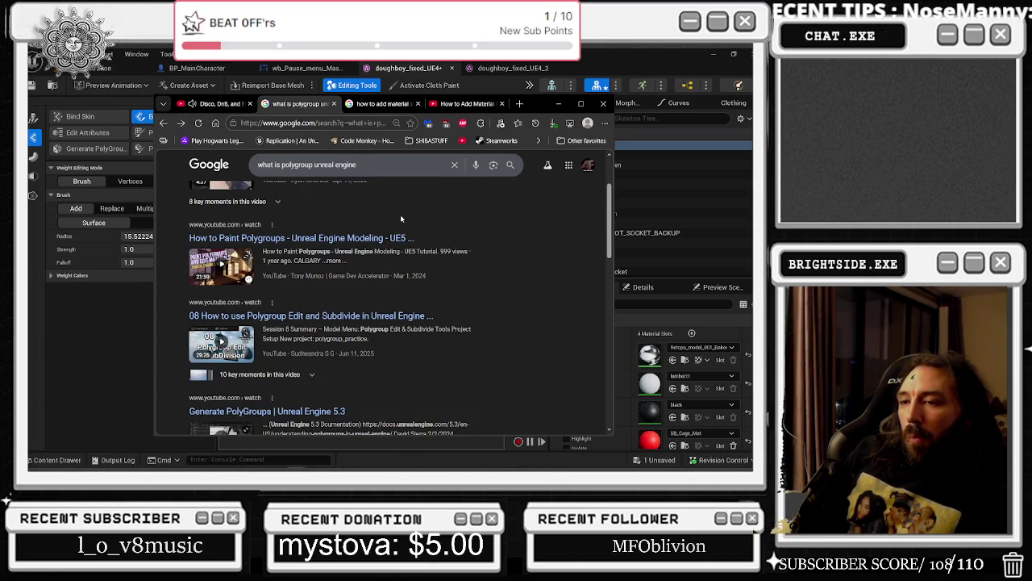
- Return to the material-slot results and open the 'Edit Skeletal mesh DIRECTLY in Unreal Engine' tutorial
left_click(383, 103)
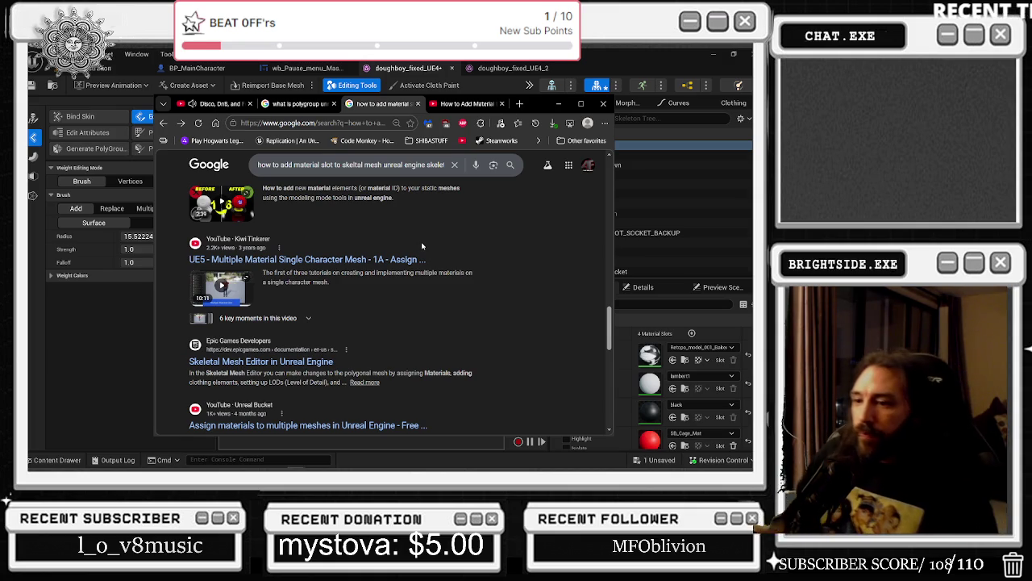
scroll(422, 247, "down", 2)
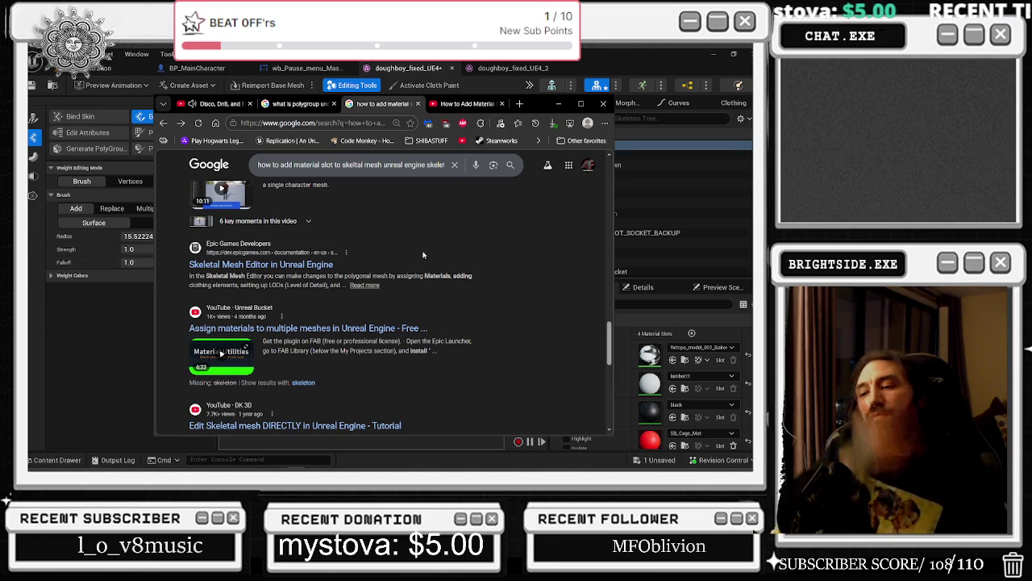
scroll(422, 255, "down", 1)
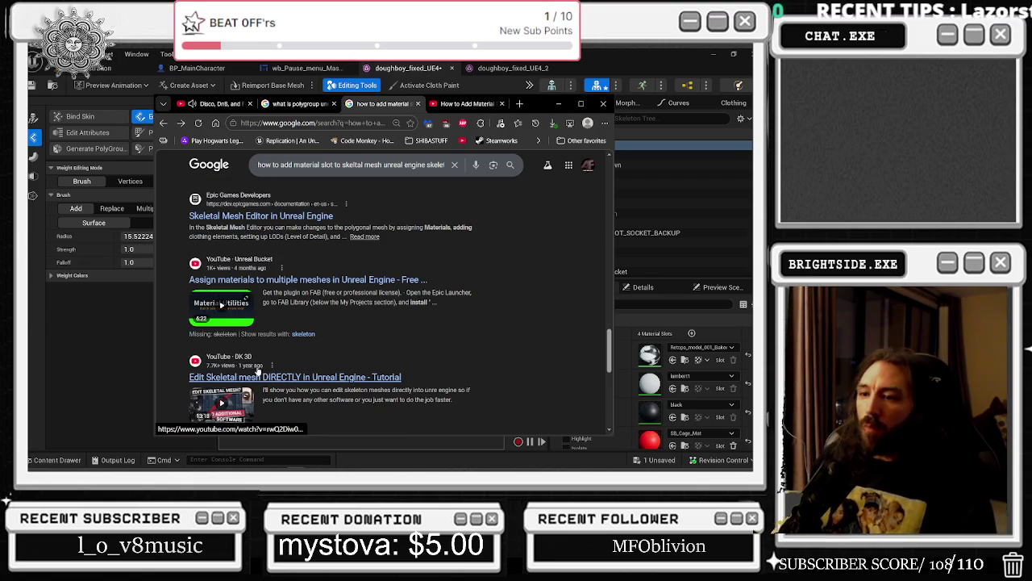
left_click(260, 373)
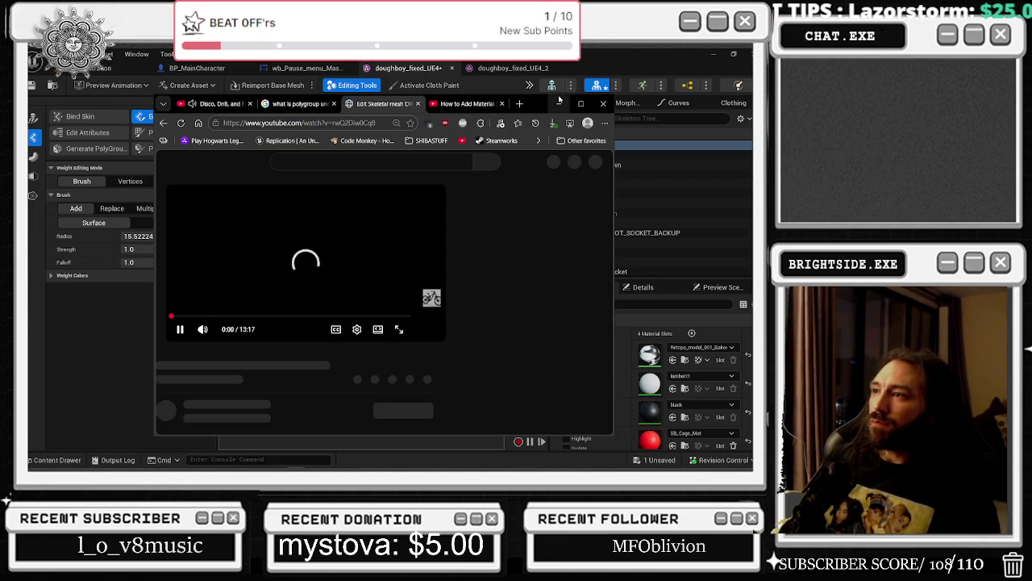
- Maximize Chrome, skim the tutorial between 3:48 and 9:45, then go back to the search results
left_click(581, 104)
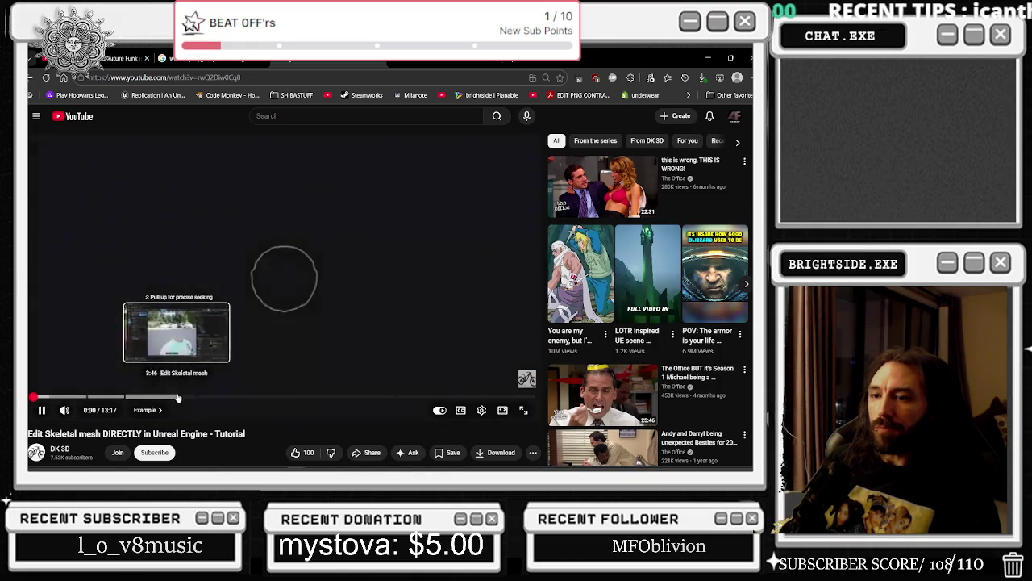
left_click(202, 398)
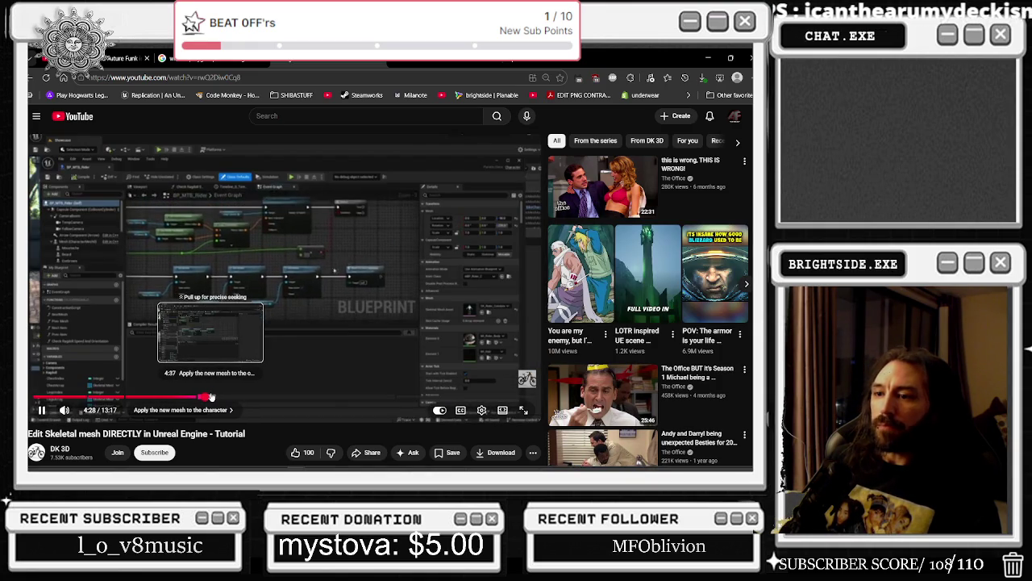
left_click(213, 397)
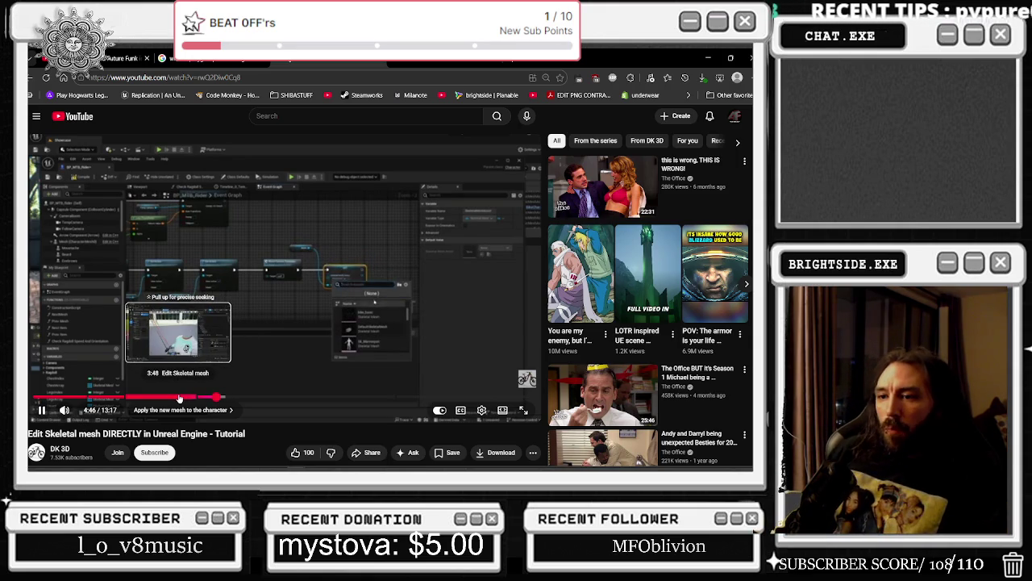
left_click(179, 397)
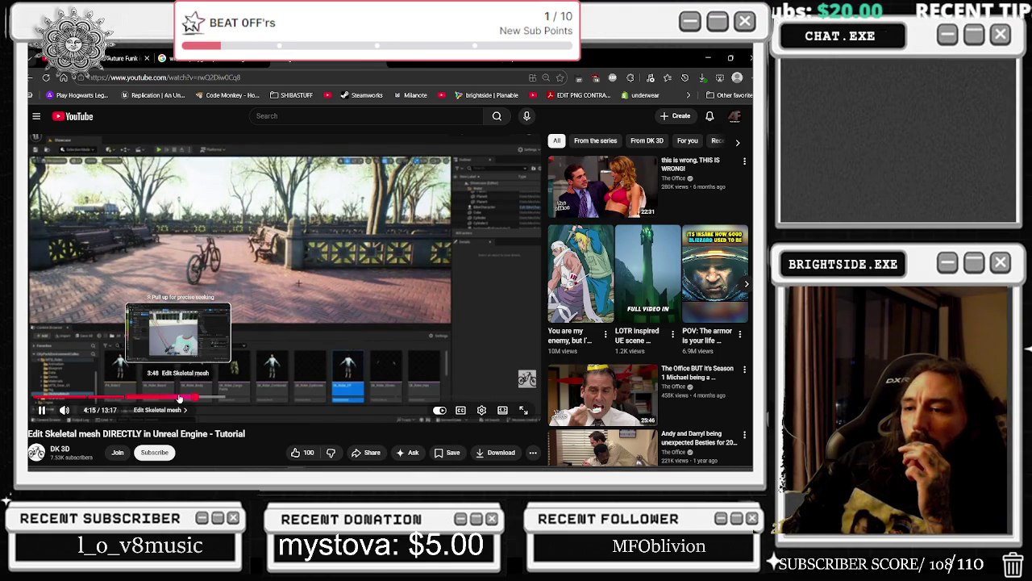
left_click_drag(238, 392, 291, 395)
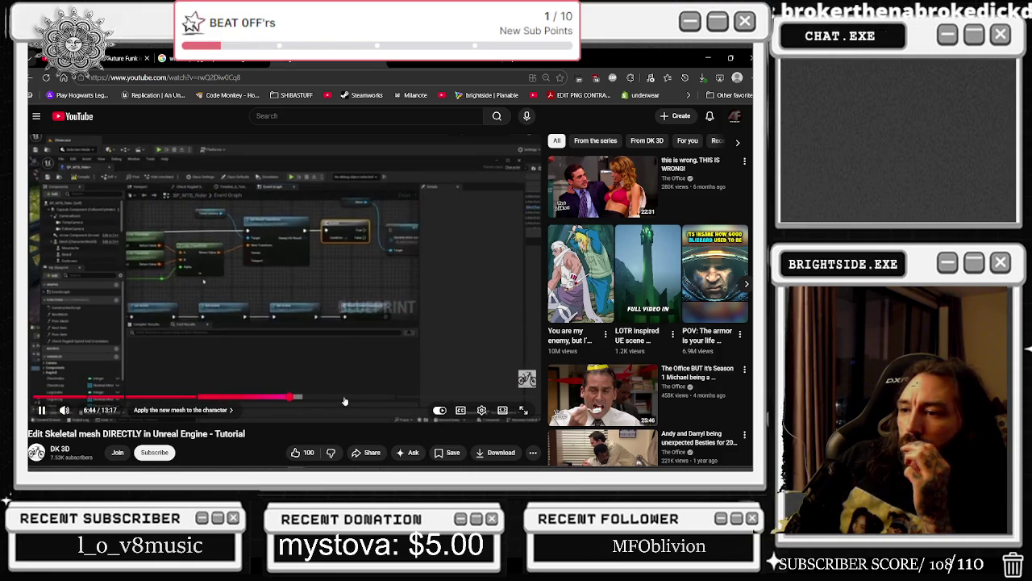
left_click(355, 396)
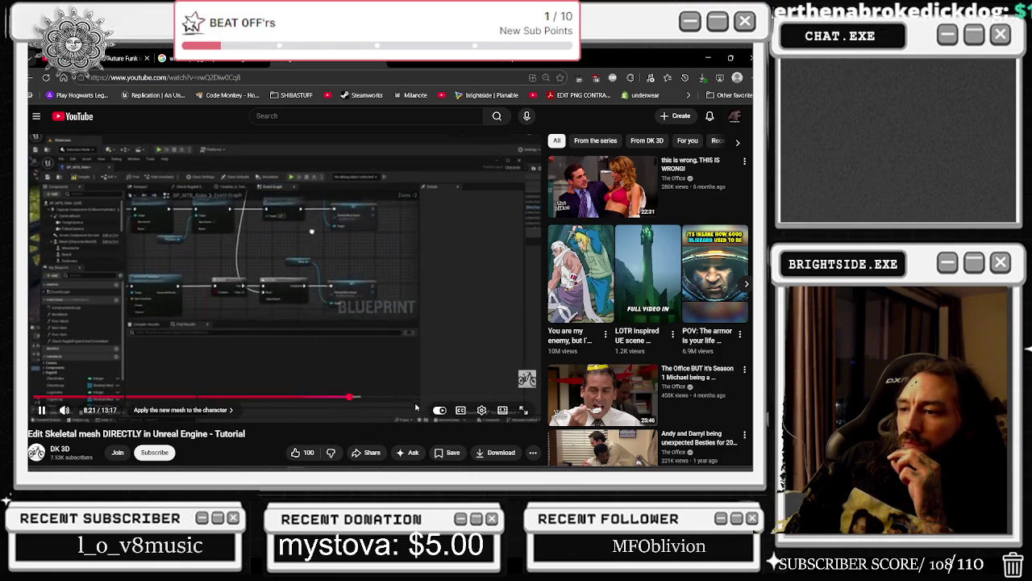
left_click(408, 399)
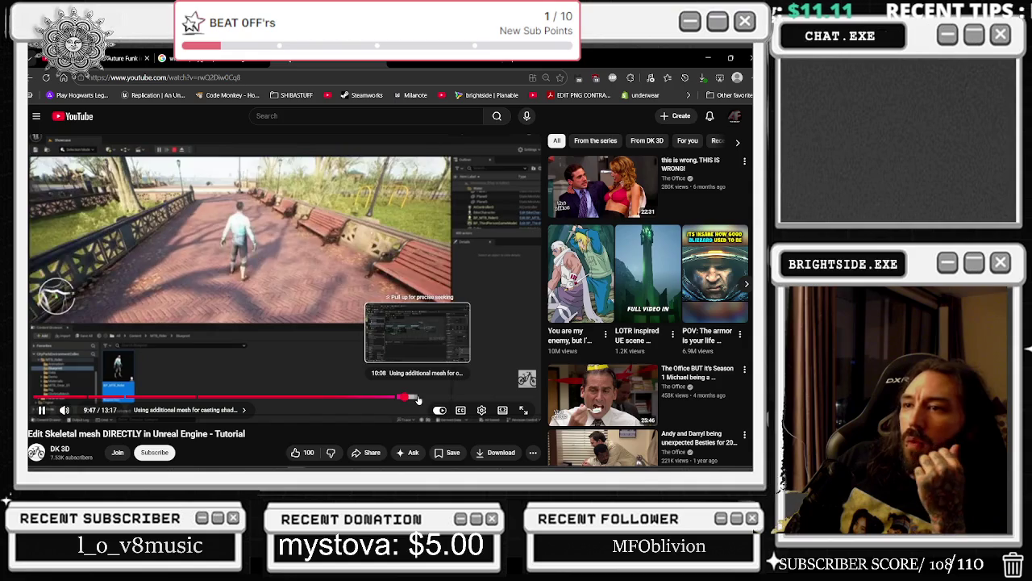
left_click(46, 78)
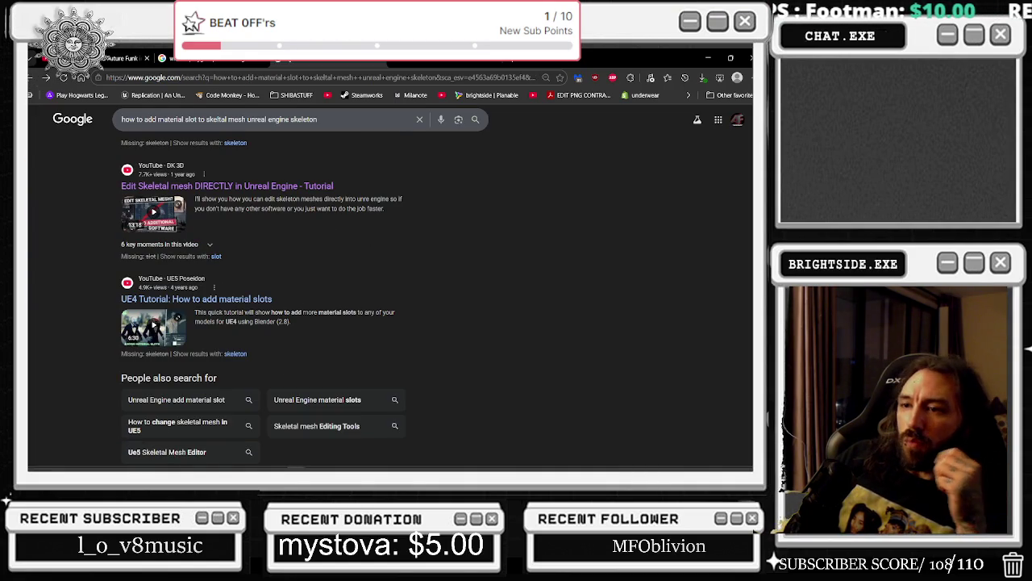
- Play 'UE4 Tutorial: How to add material slots' inline, seek to its final result, and restore the window size
scroll(227, 270, "down", 2)
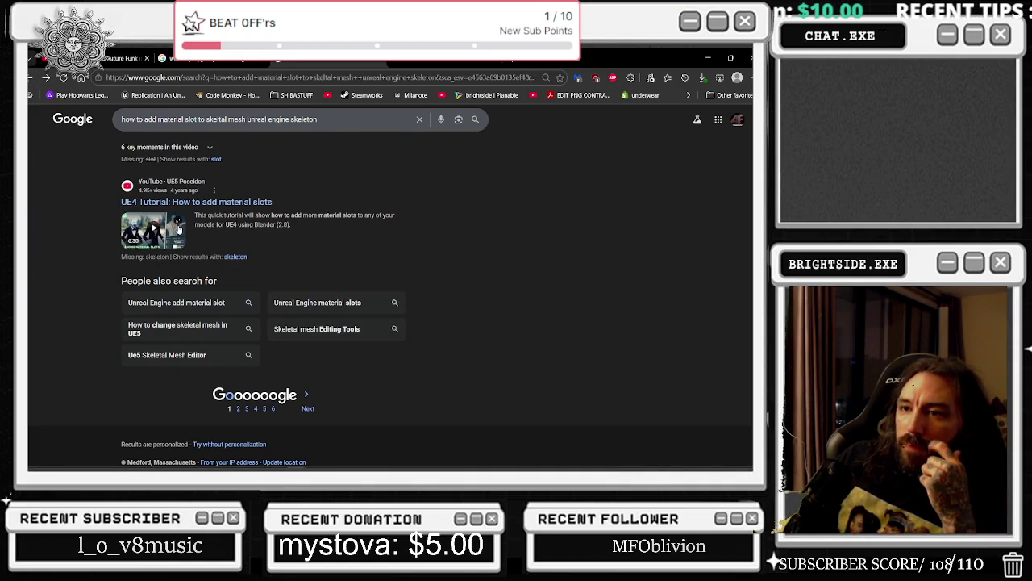
left_click(178, 229)
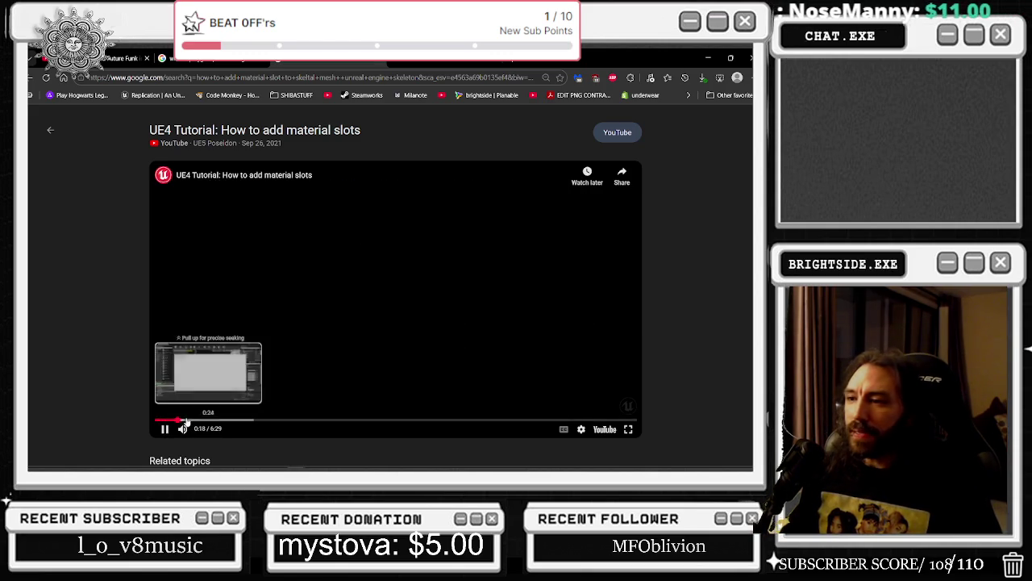
left_click(199, 420)
left_click(208, 420)
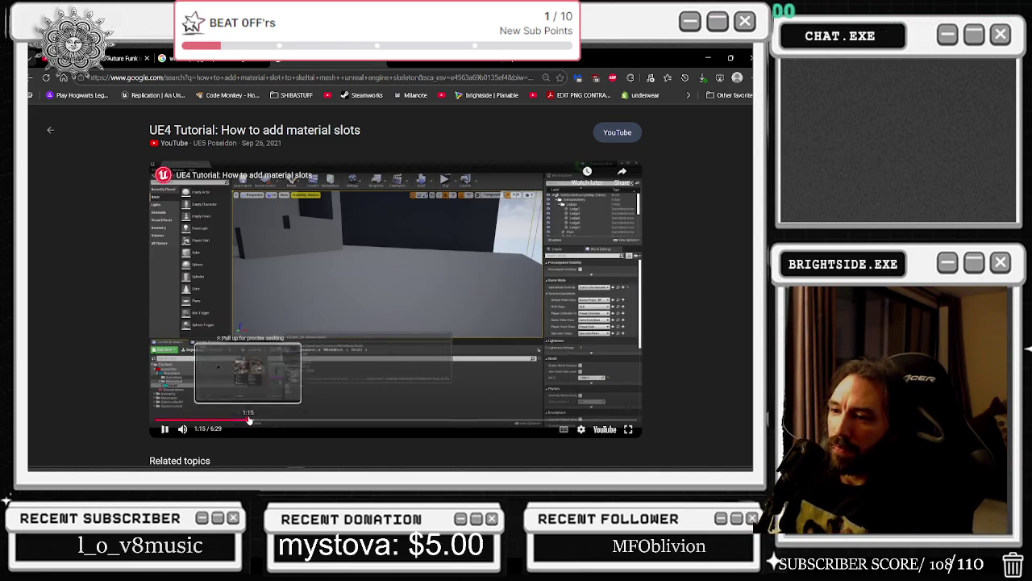
left_click(248, 420)
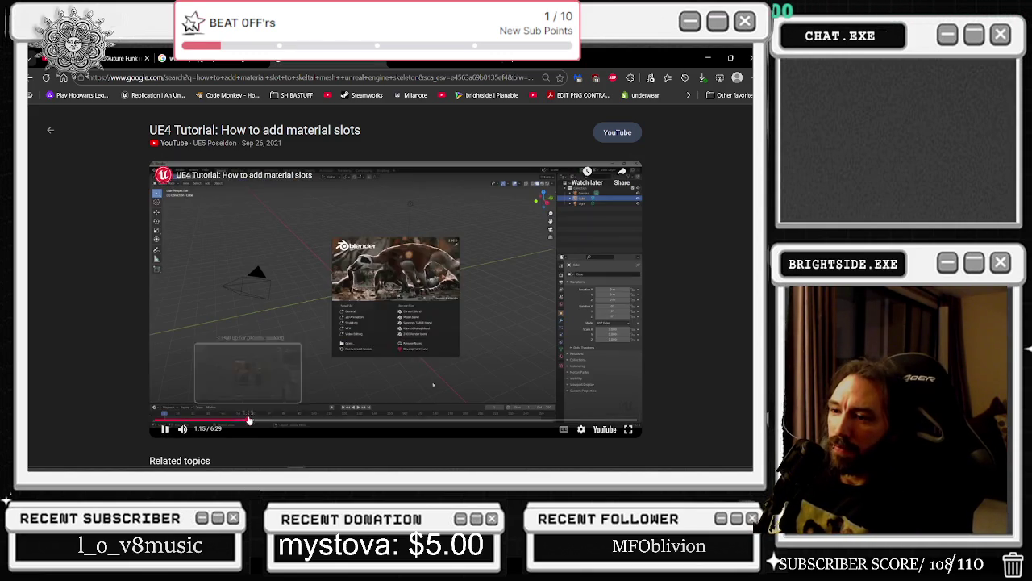
left_click(342, 420)
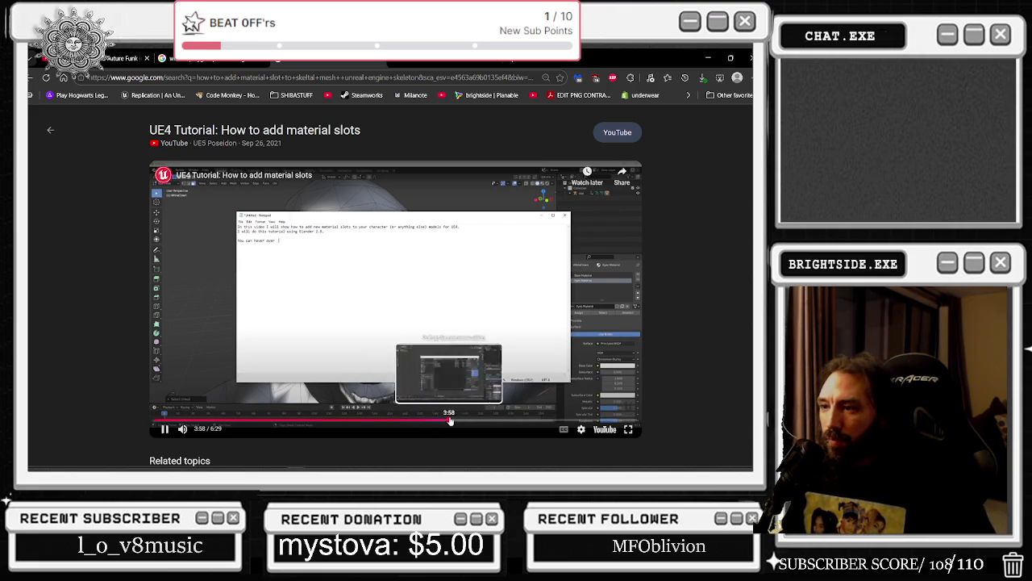
left_click(456, 420)
left_click(601, 420)
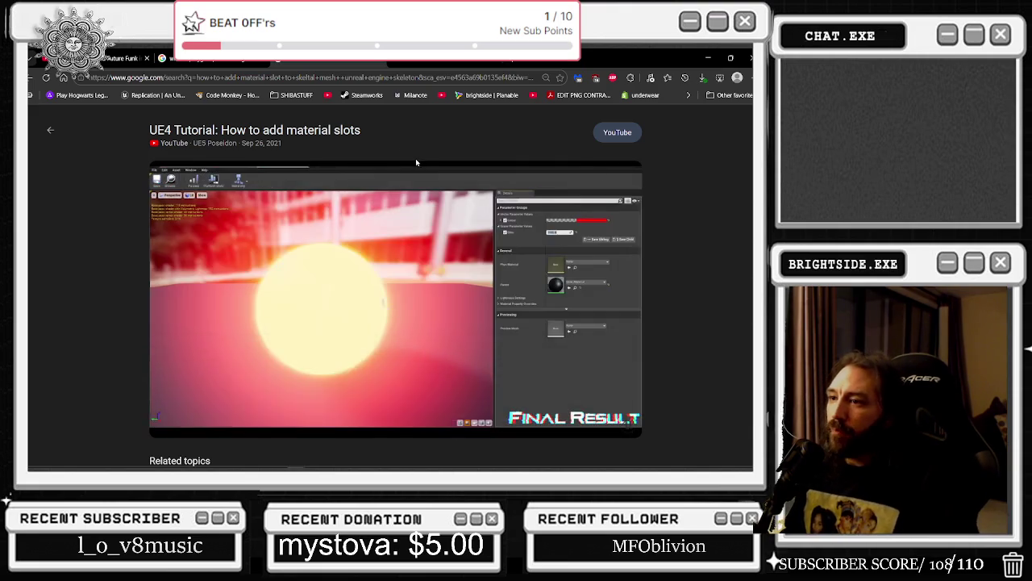
double_click(495, 62)
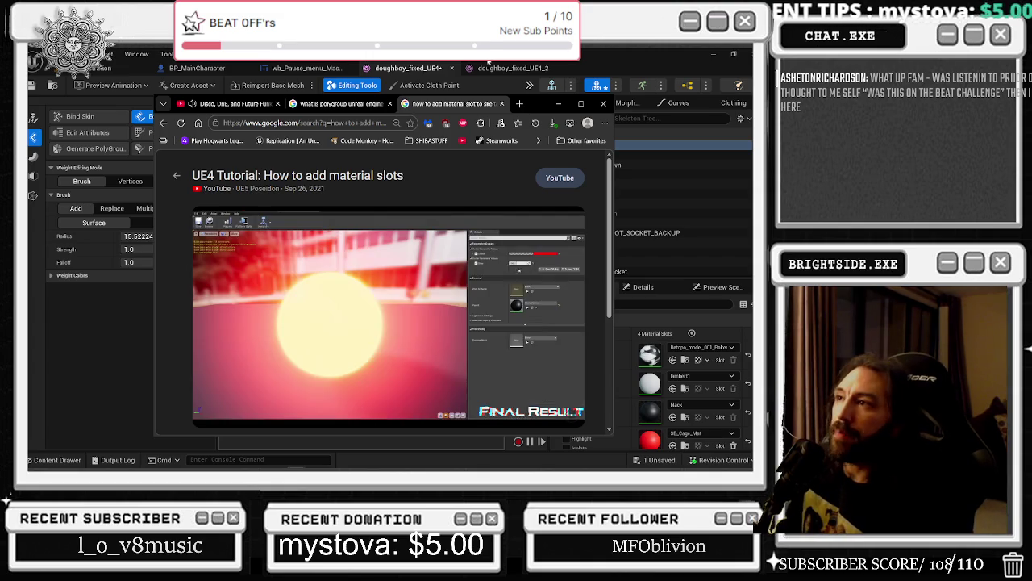
left_click(428, 68)
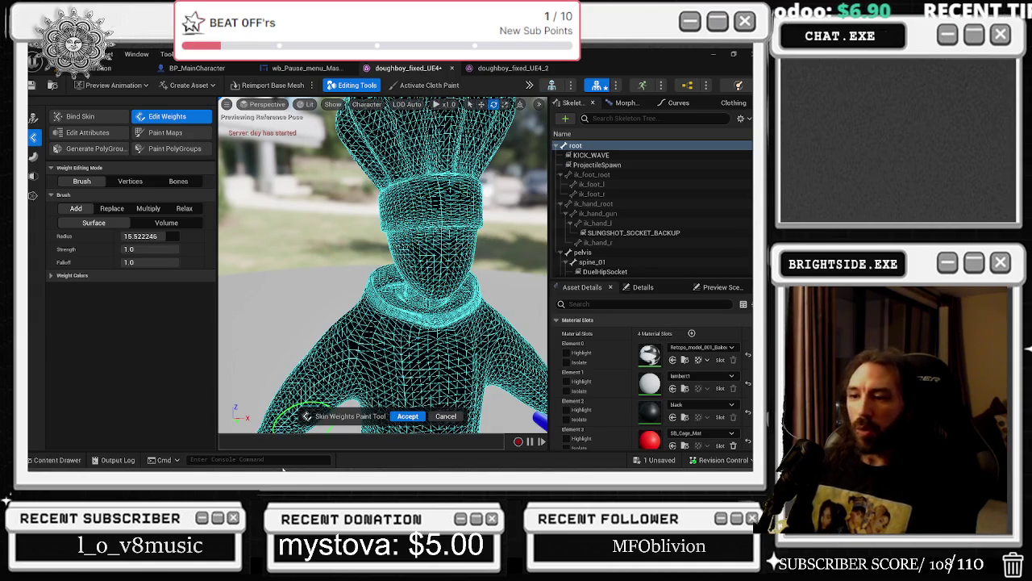
key("alt+Tab")
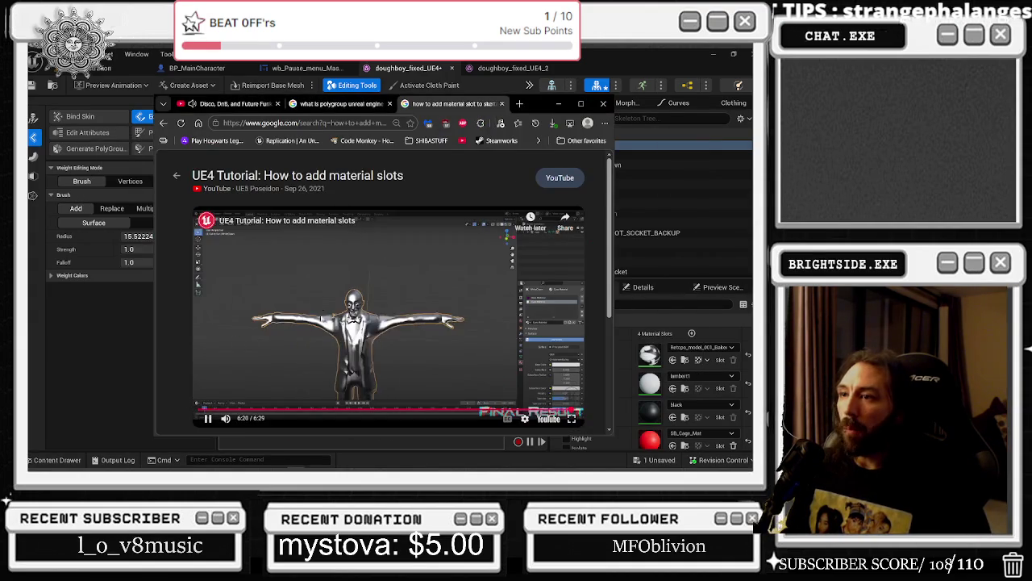
left_click(163, 122)
- Highlight the AI Overview's material-slot sentence and open its FBX Material Pipeline documentation source
scroll(448, 261, "down", 1)
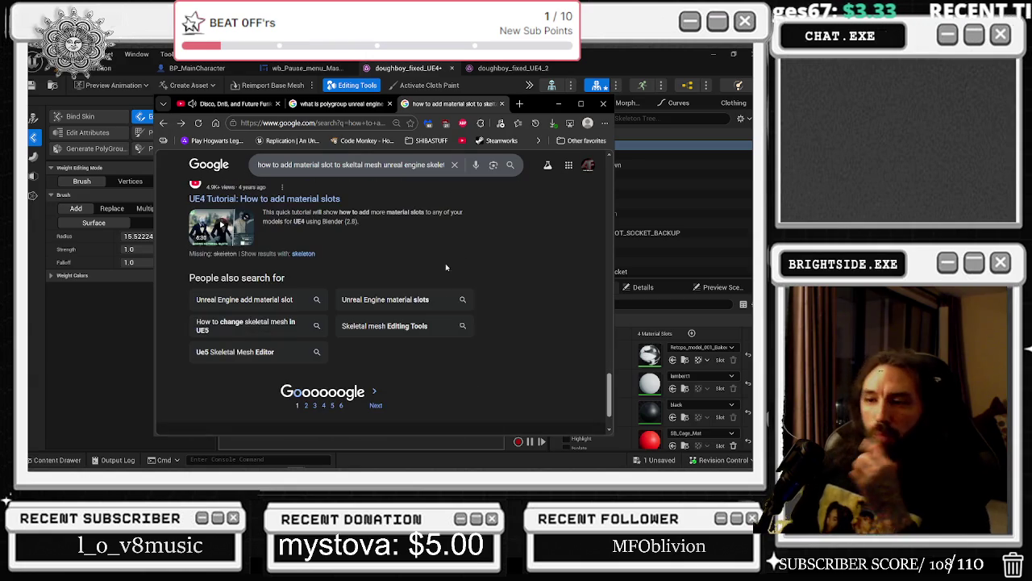
scroll(448, 261, "up", 5)
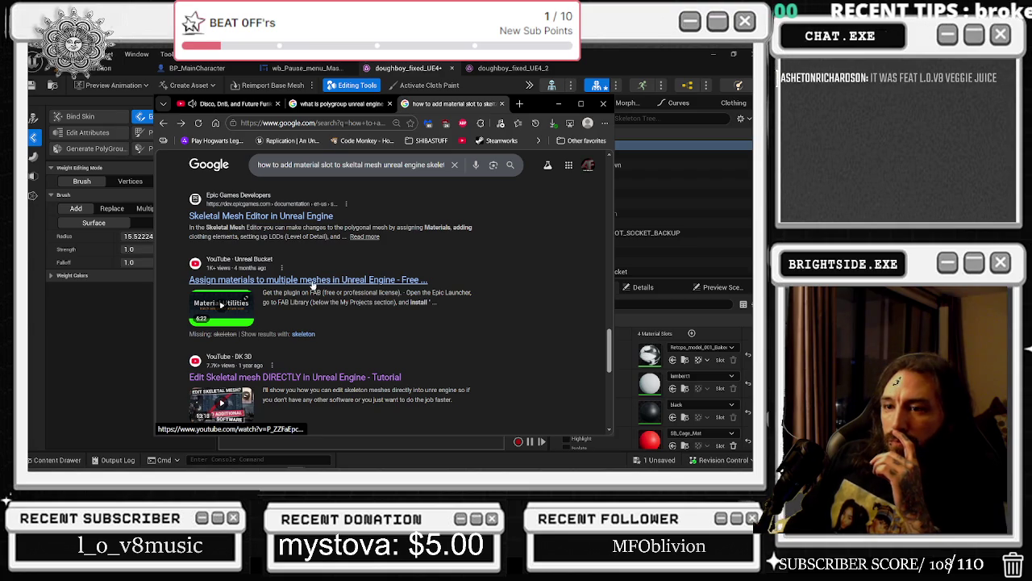
scroll(313, 283, "up", 3)
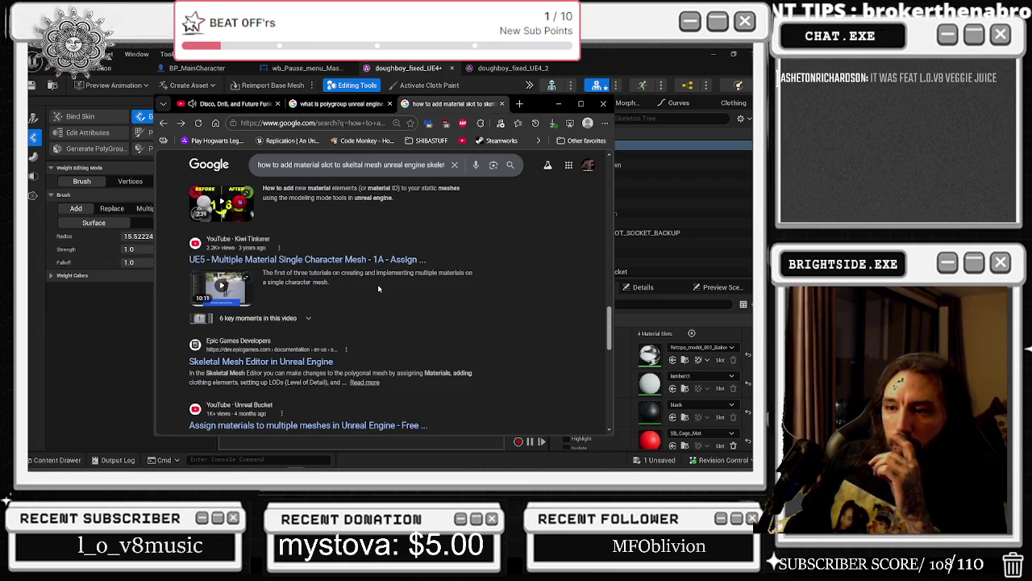
scroll(371, 289, "up", 3)
scroll(361, 286, "up", 4)
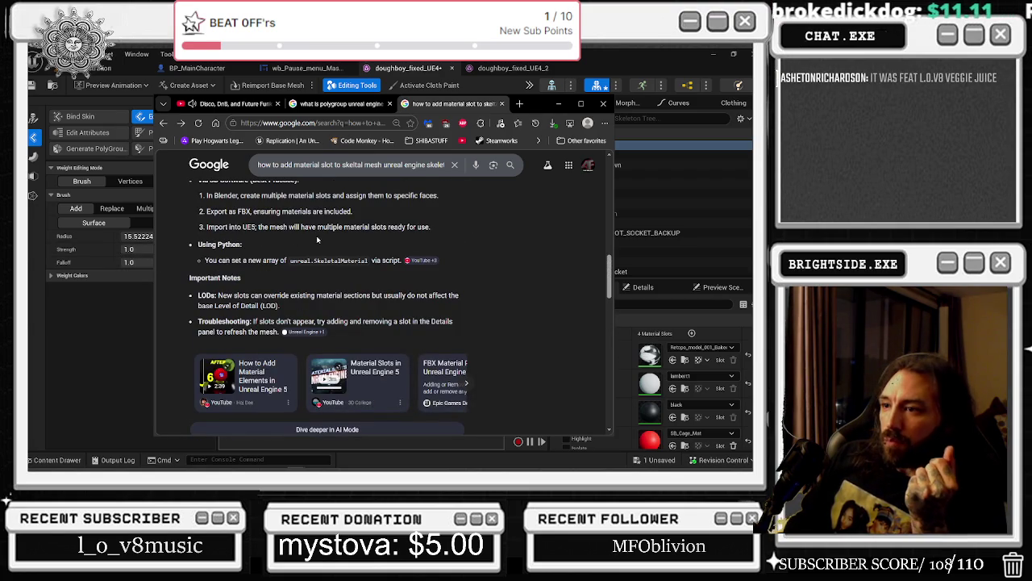
scroll(322, 239, "up", 1)
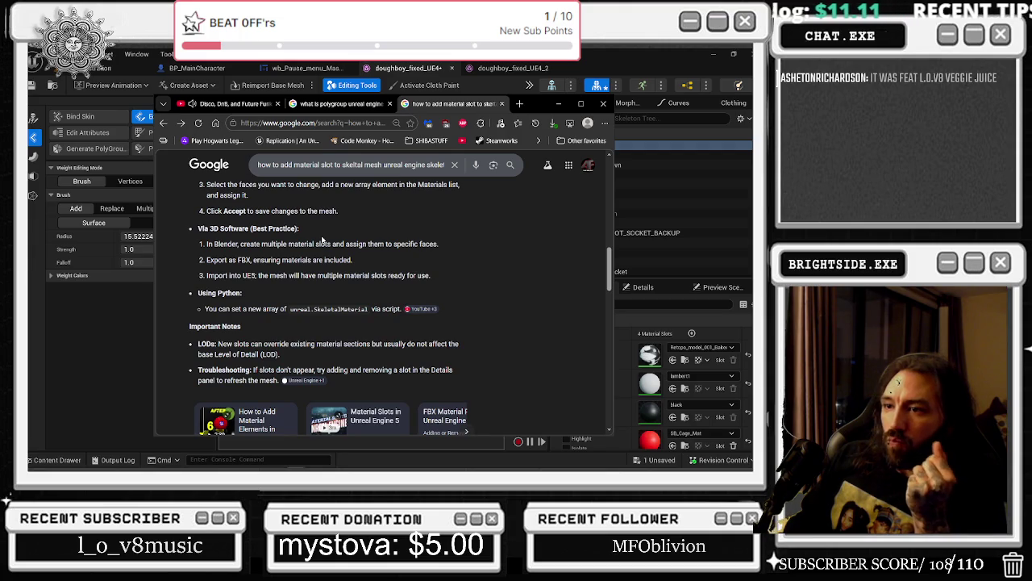
scroll(322, 239, "up", 3)
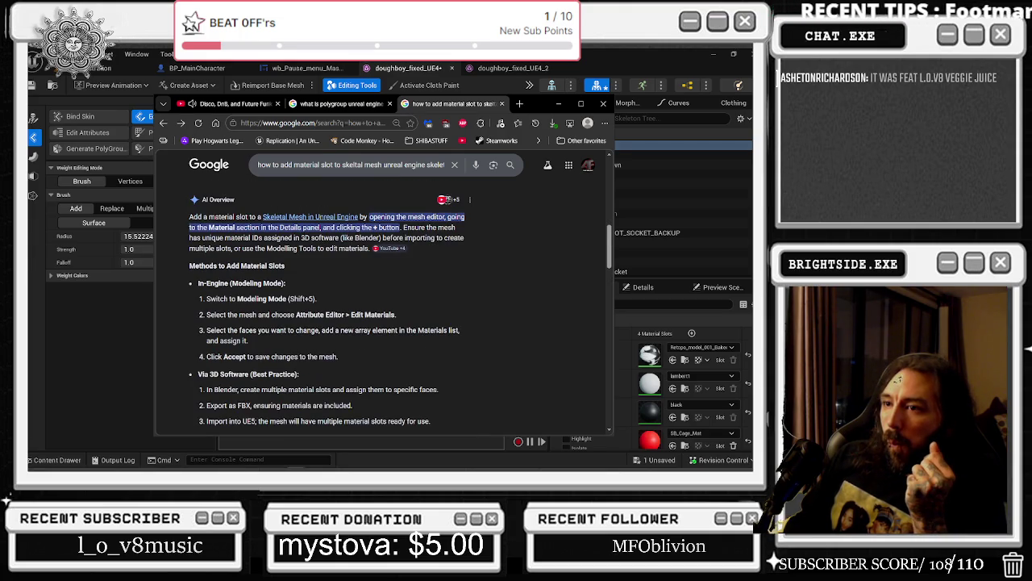
mouse_move(190, 220)
left_mouse_down()
mouse_move(400, 228)
mouse_move(365, 258)
left_mouse_up()
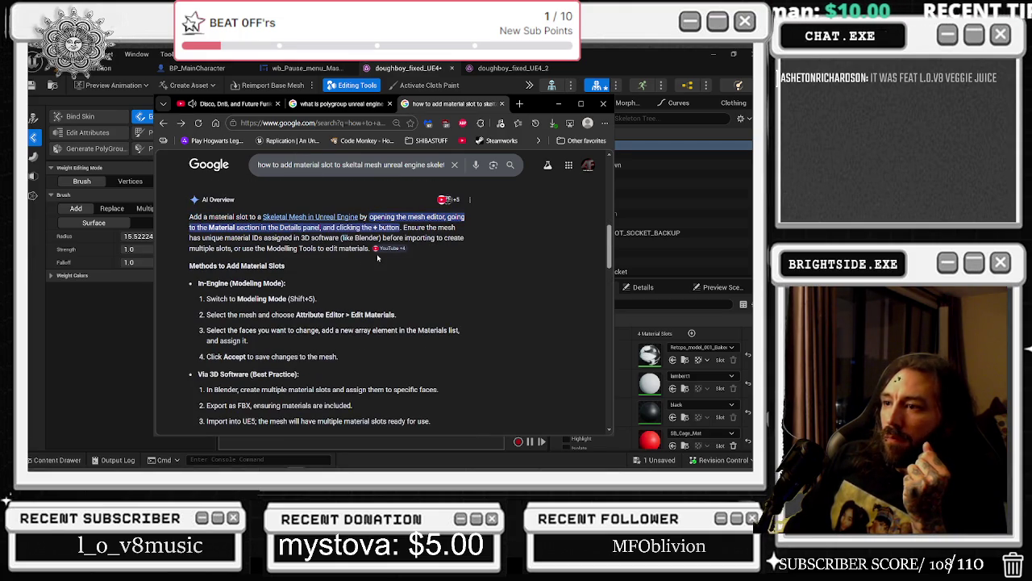
left_click(393, 249)
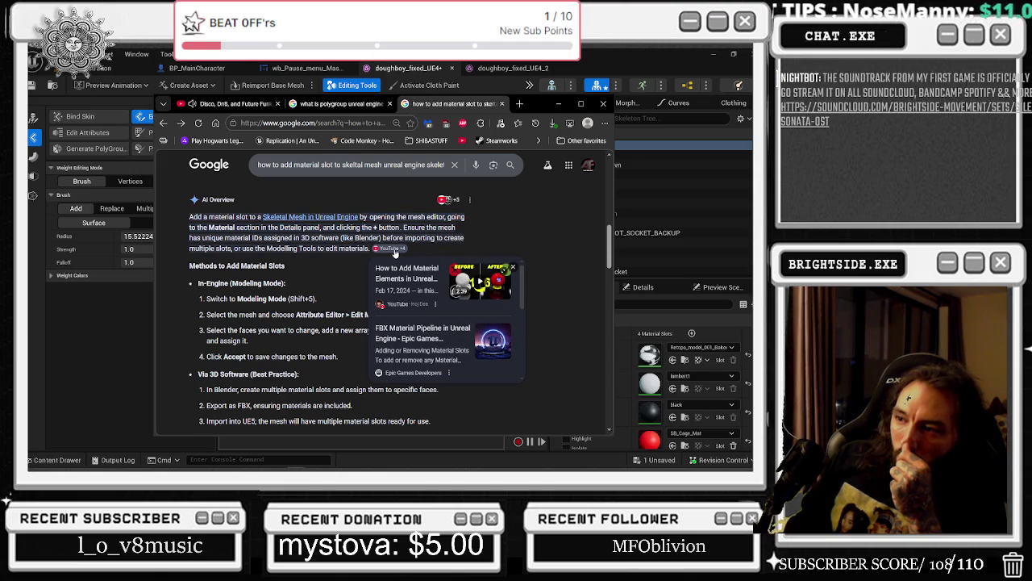
left_click(423, 334)
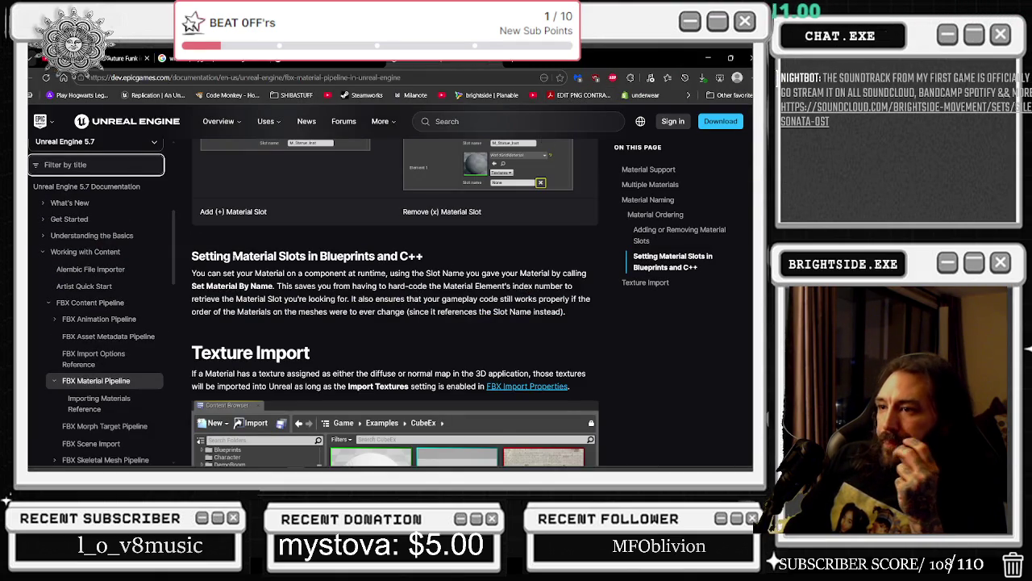
- Read through the FBX Material Pipeline page, then minimize Chrome to return to the editor
scroll(395, 303, "down", 3)
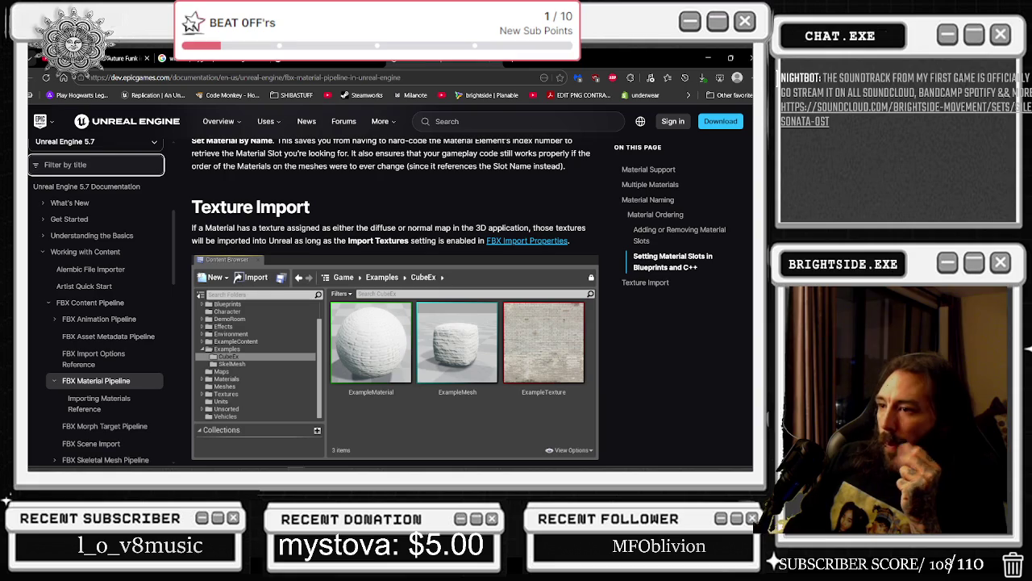
scroll(233, 226, "down", 6)
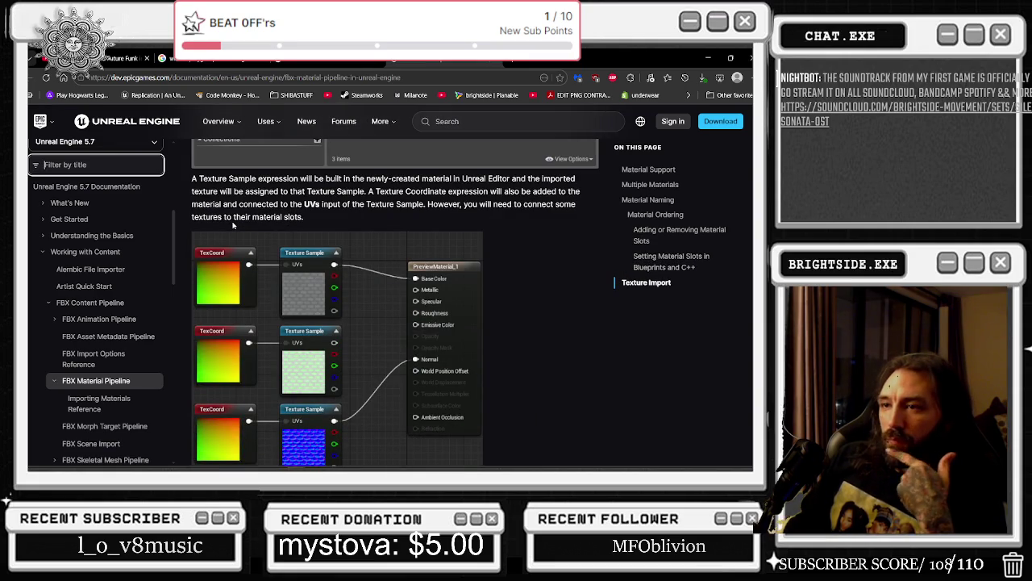
scroll(233, 225, "down", 3)
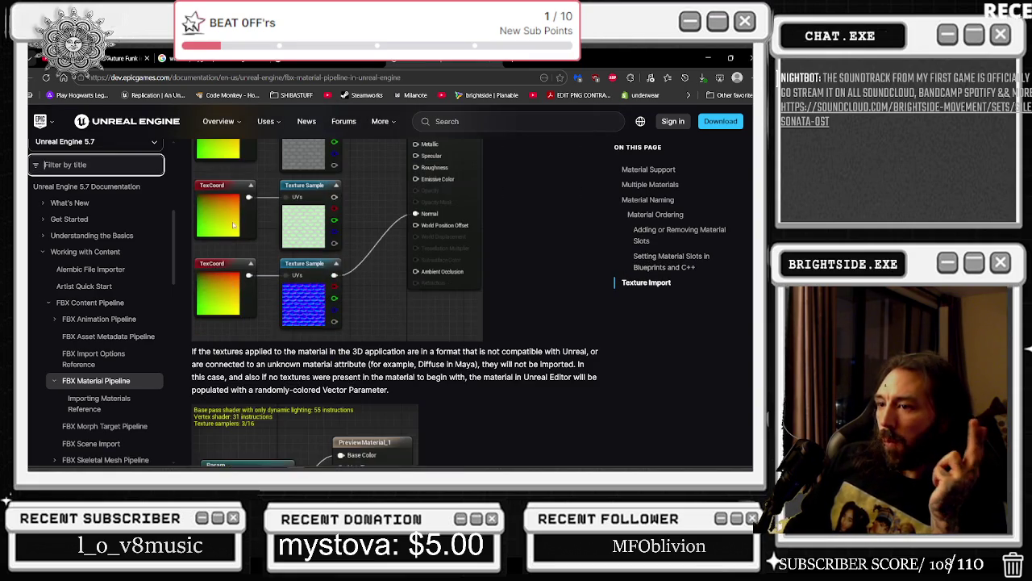
scroll(233, 222, "down", 10)
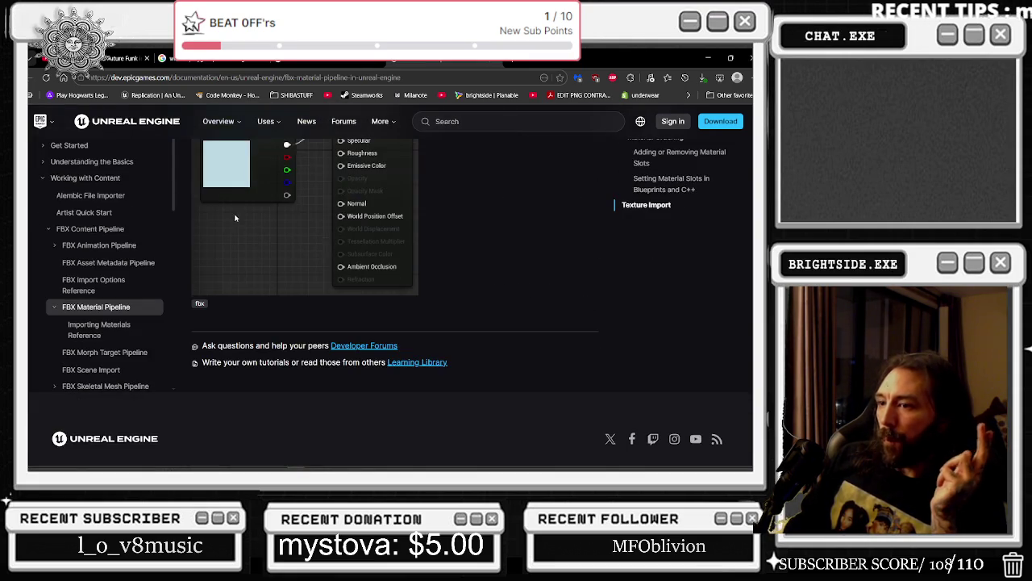
scroll(482, 231, "up", 20)
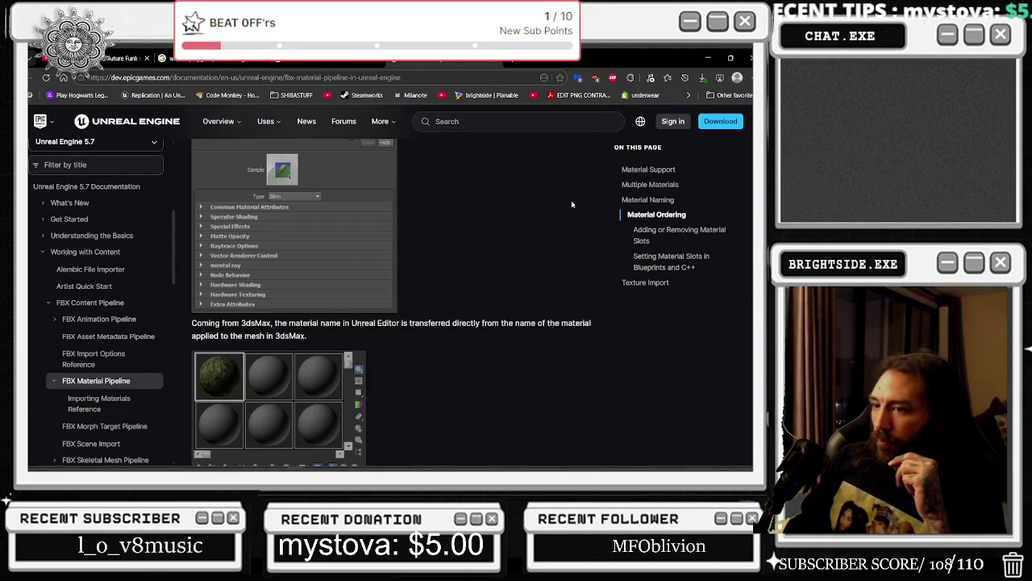
scroll(578, 220, "up", 1)
scroll(563, 236, "up", 5)
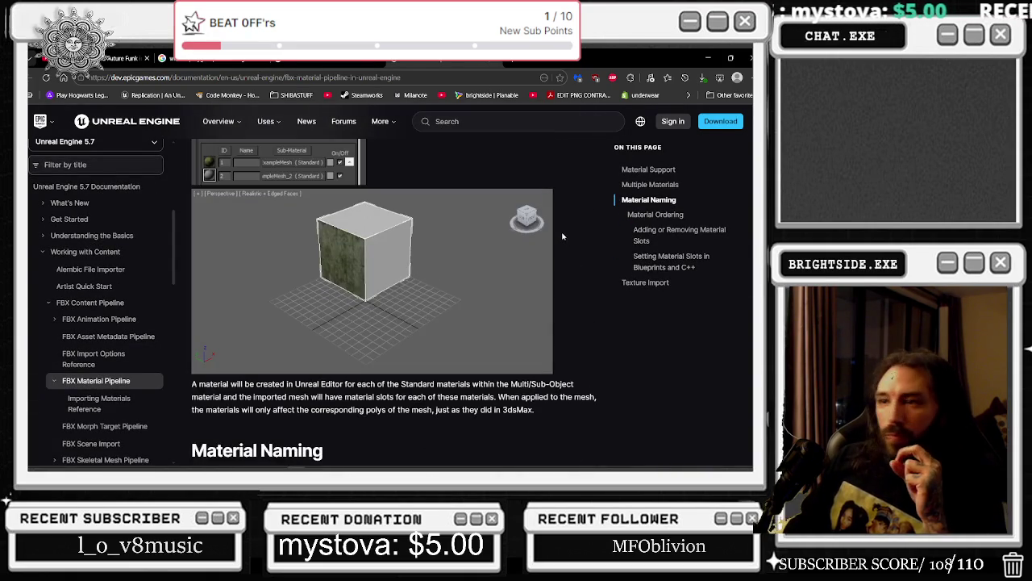
scroll(541, 202, "down", 5)
scroll(535, 210, "up", 15)
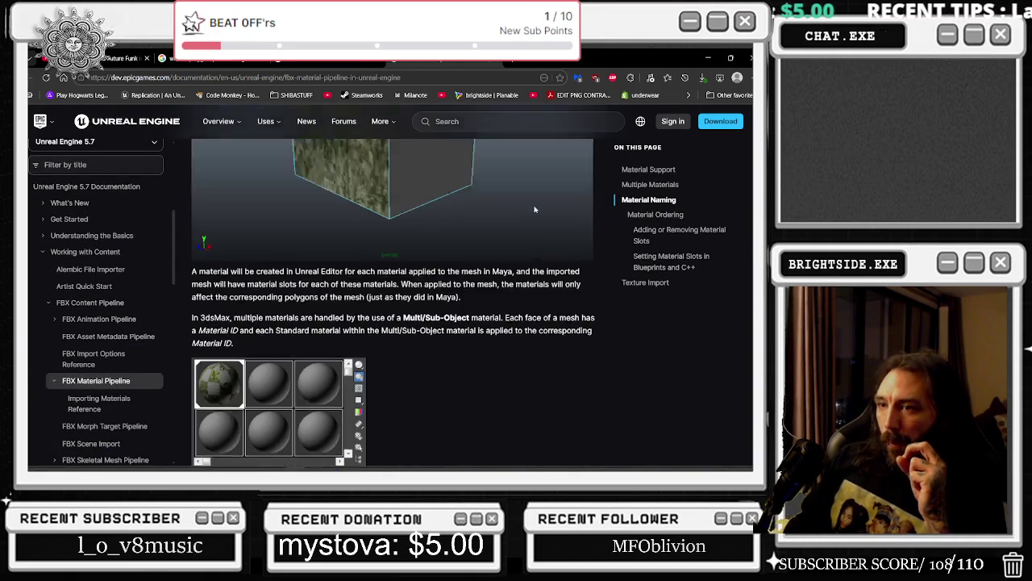
scroll(535, 217, "up", 10)
scroll(522, 200, "up", 5)
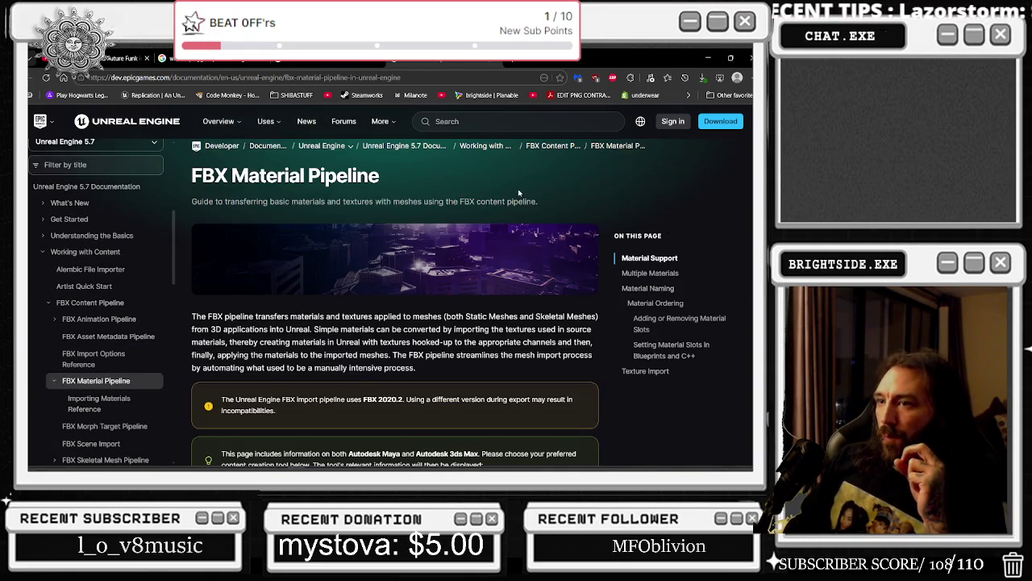
scroll(505, 169, "down", 7)
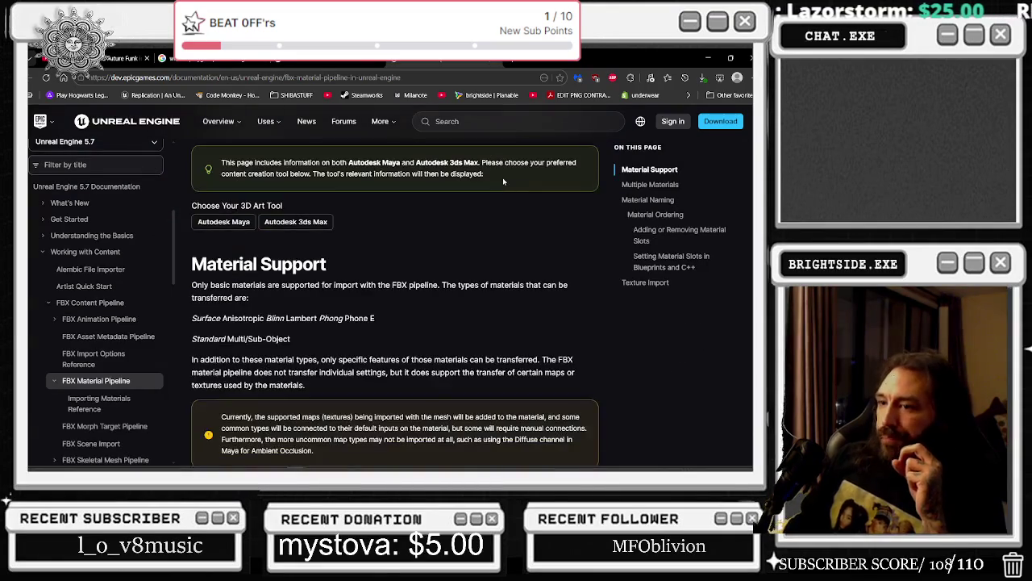
left_click(708, 57)
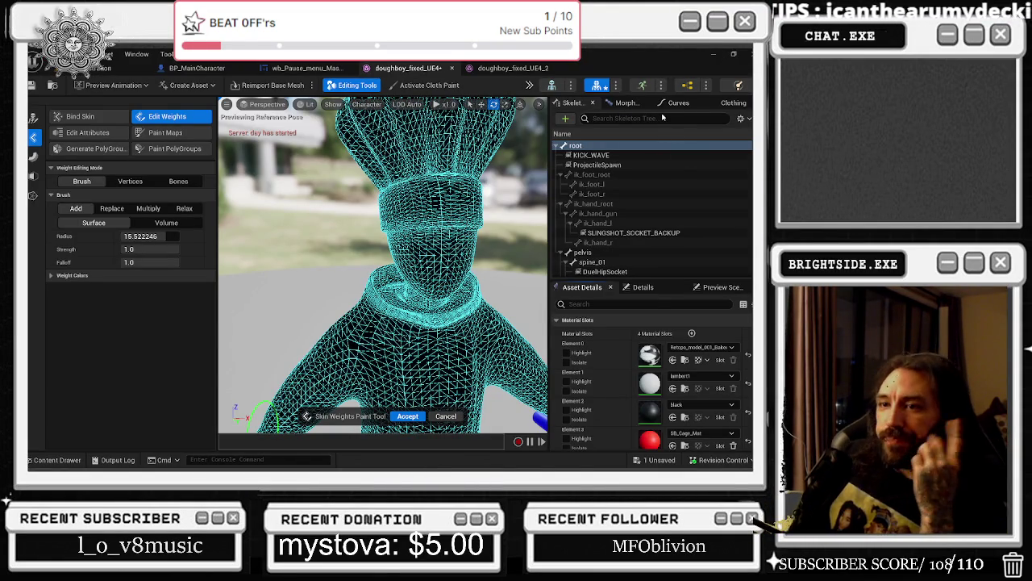
- Switch to Paint Maps with advanced brush settings, then try Bind Skin and cancel it
scroll(638, 367, "down", 3)
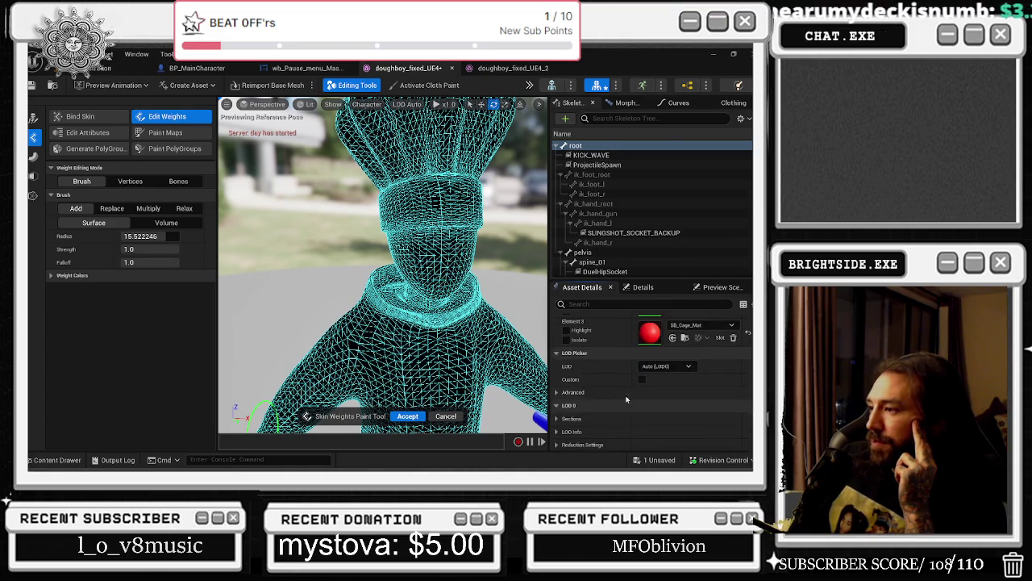
scroll(638, 368, "up", 3)
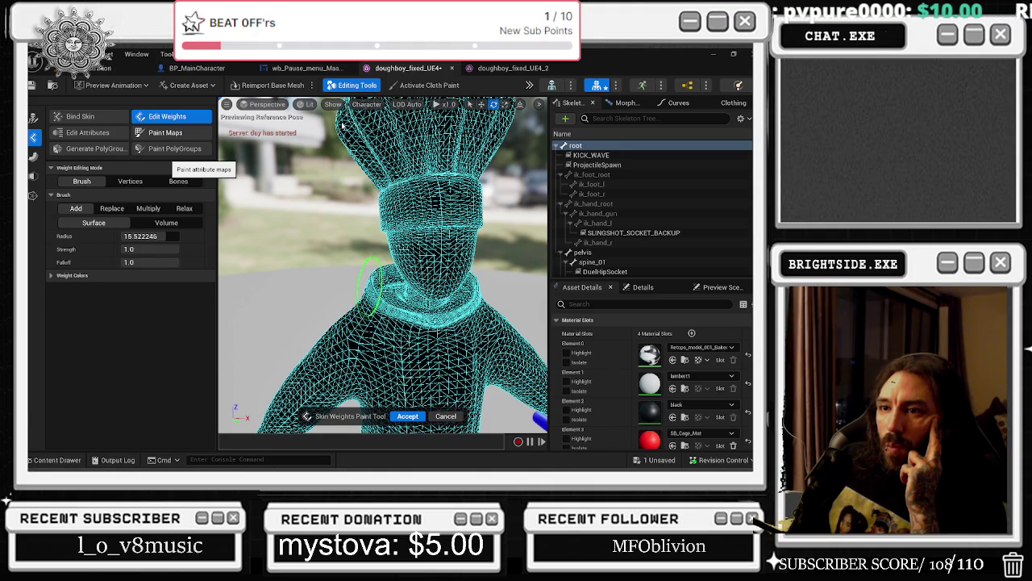
left_click(166, 132)
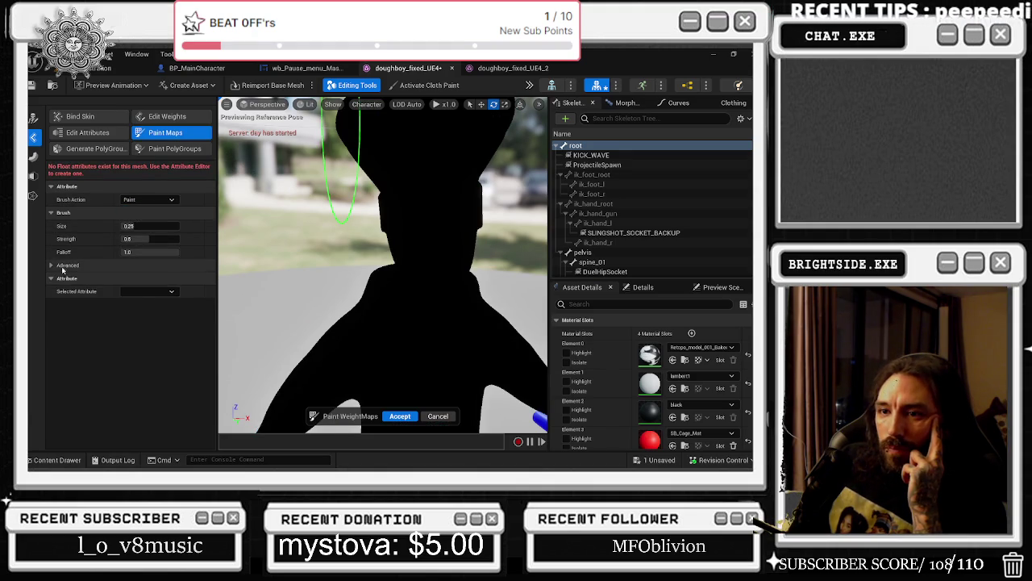
left_click(121, 264)
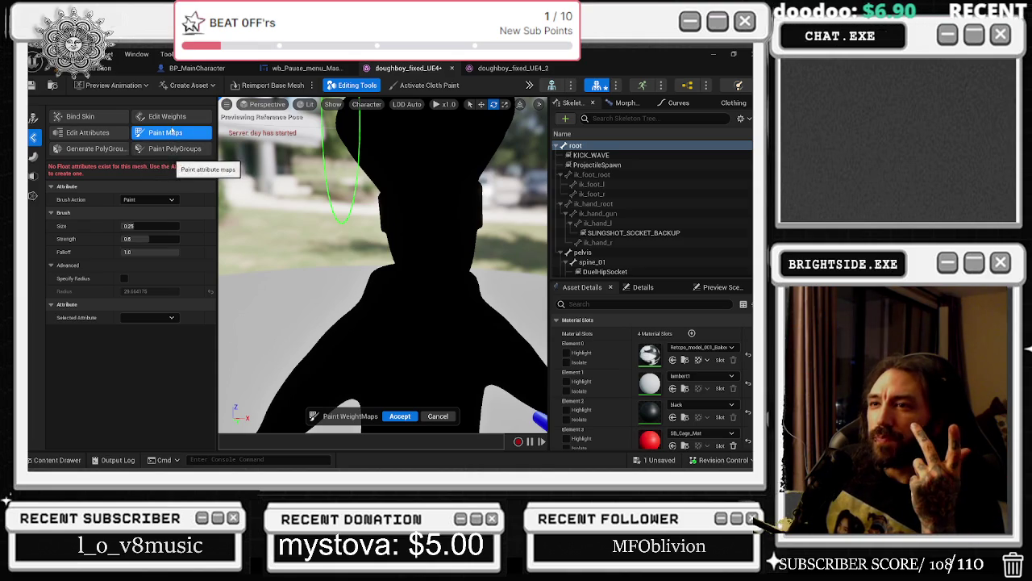
left_click(110, 118)
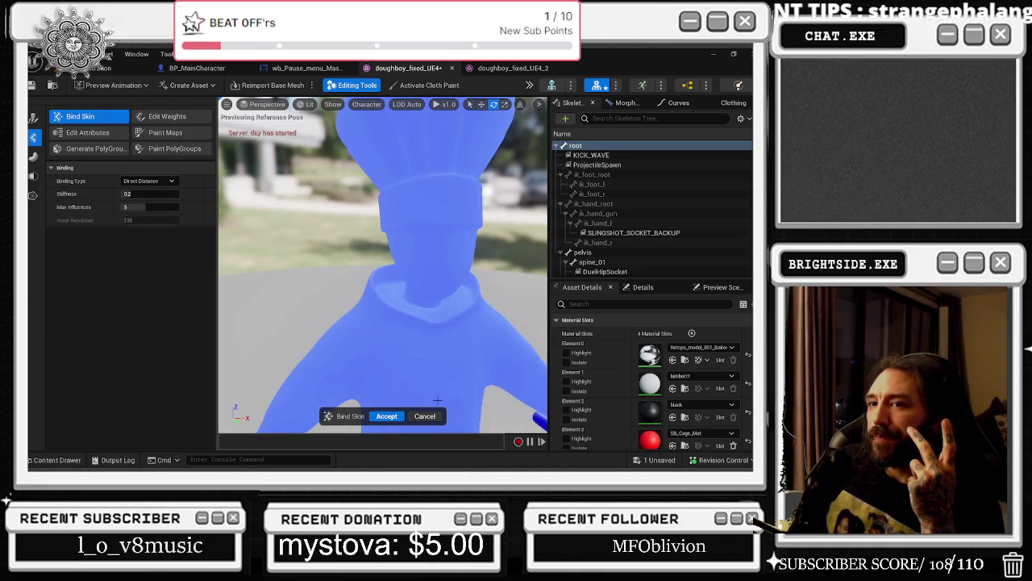
left_click(425, 416)
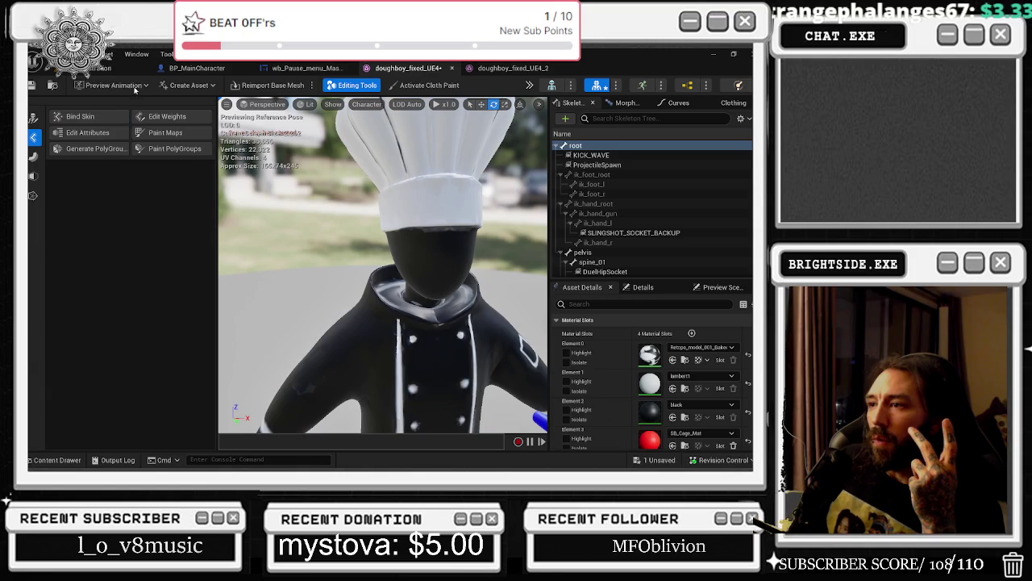
- Preview Edit Attributes and Generate PolyGroups, cancel without changes, and show the Skeleton tools
left_click(81, 135)
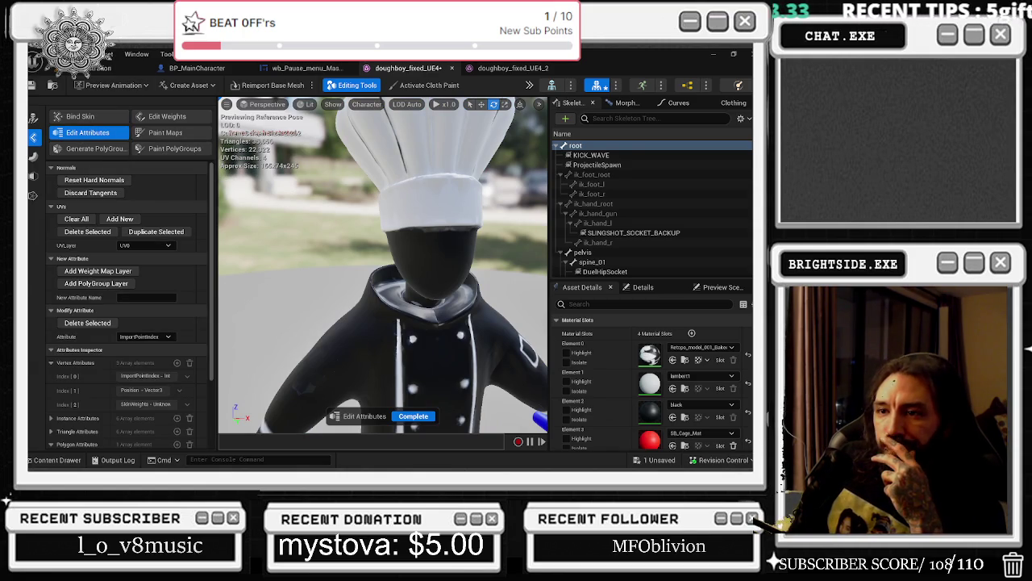
scroll(162, 346, "down", 3)
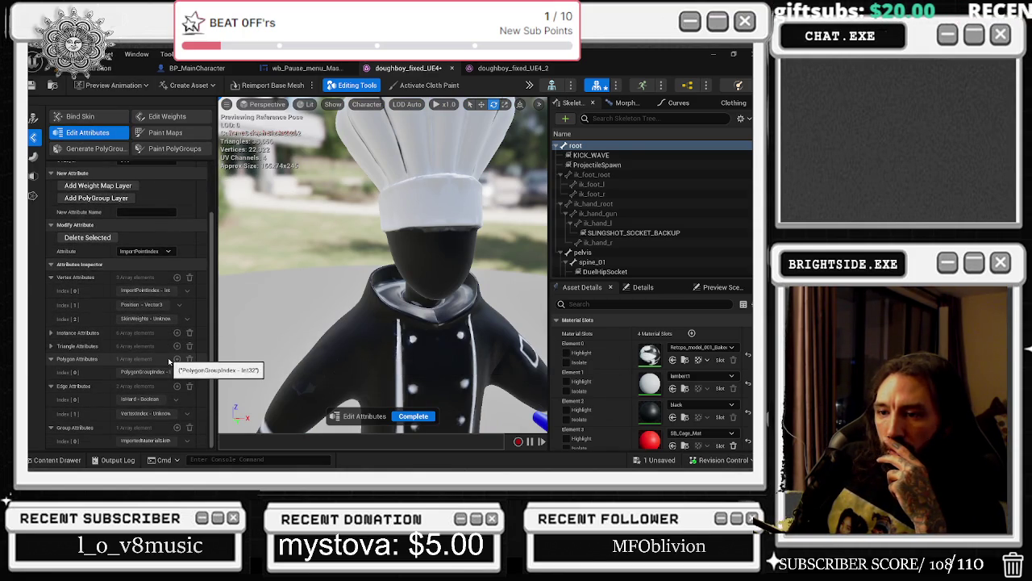
scroll(167, 361, "up", 3)
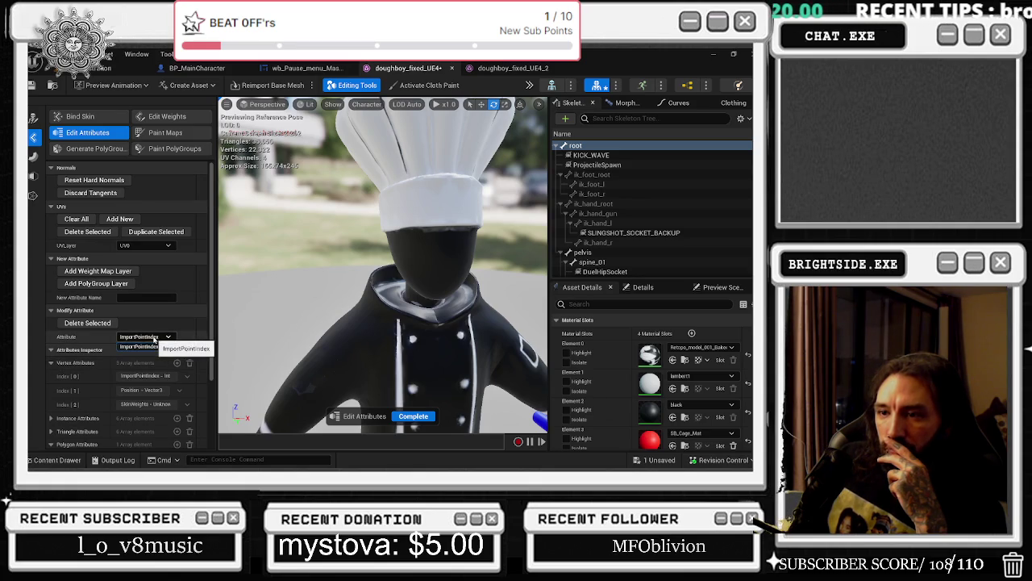
left_click(95, 149)
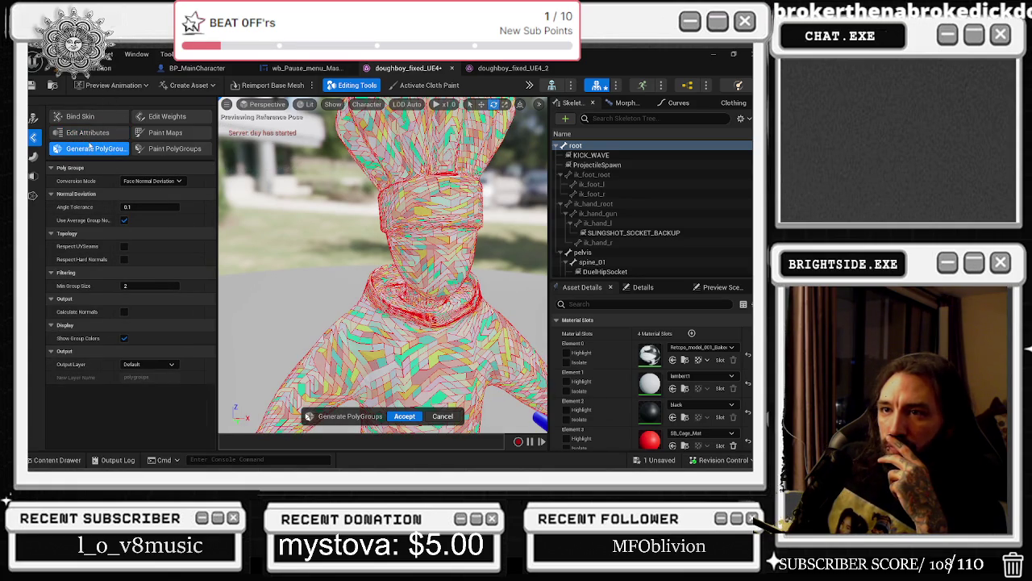
left_click(33, 156)
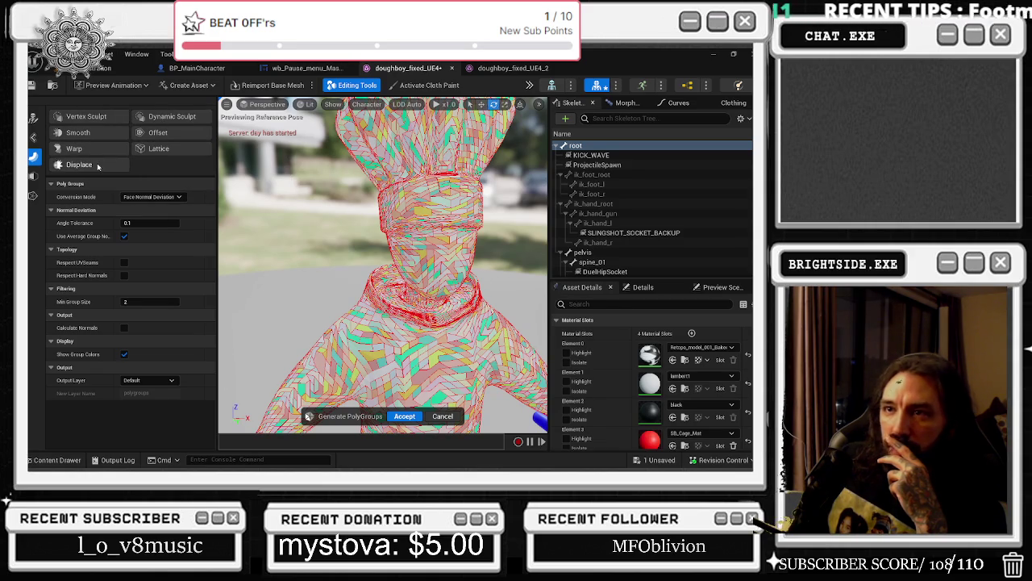
left_click(33, 175)
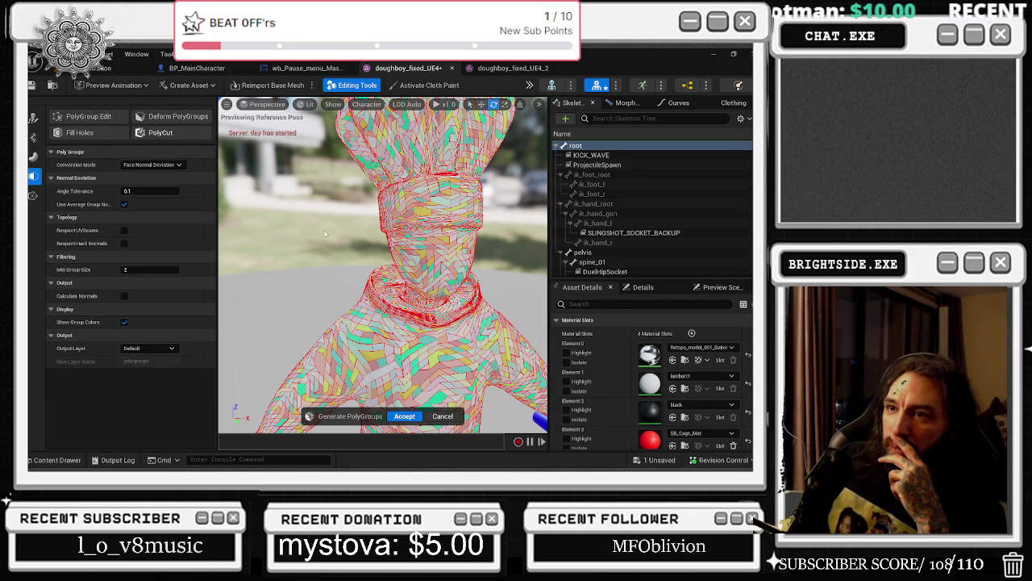
left_click(443, 416)
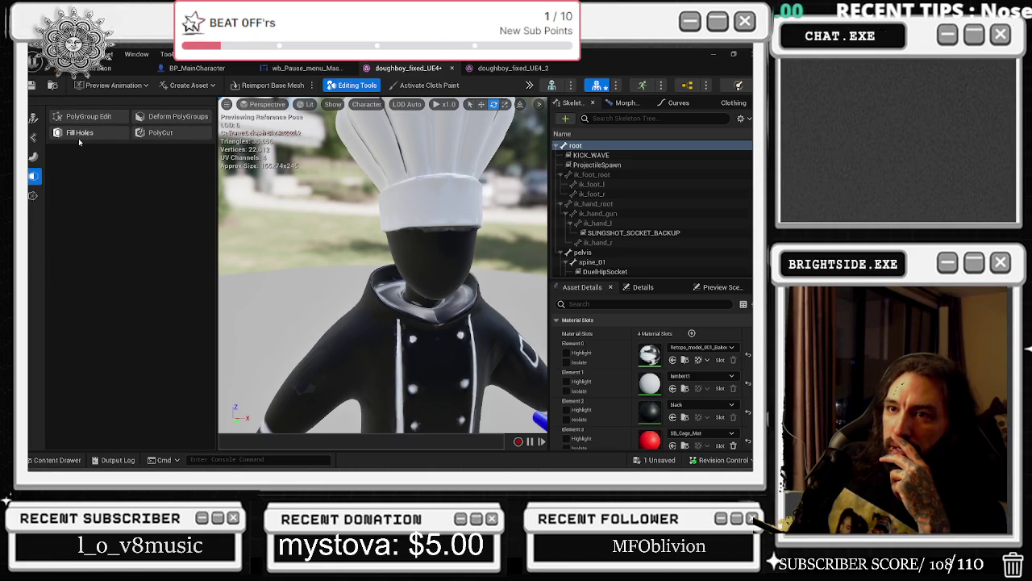
left_click(33, 198)
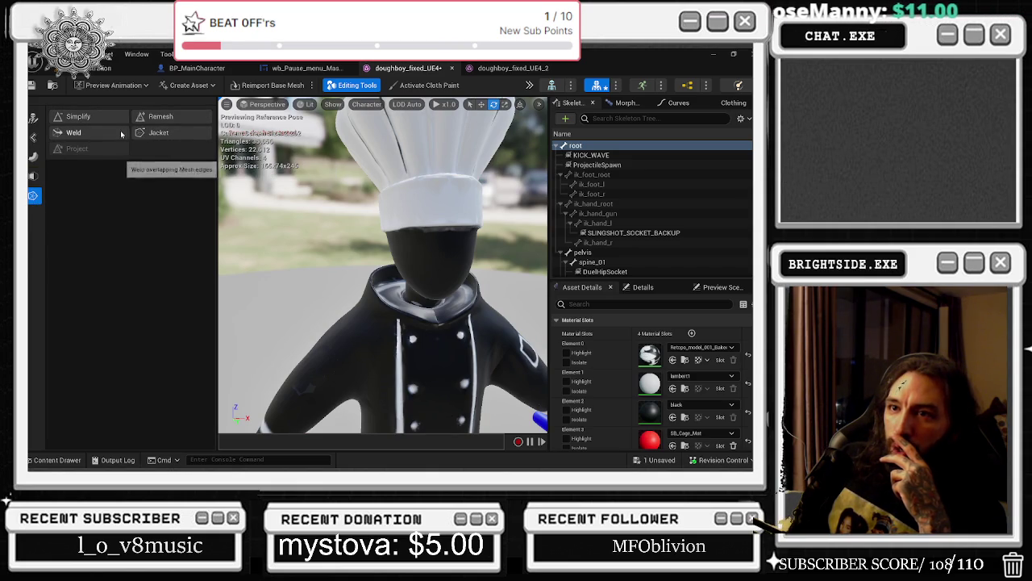
left_click(33, 121)
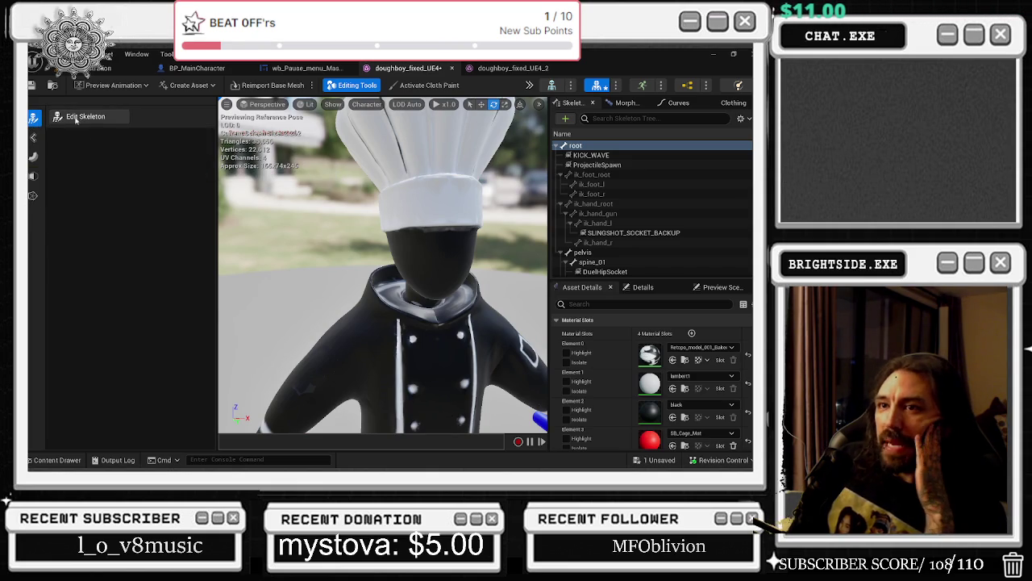
- Start Edit Skeleton, expand Orient options, enable placing bones from selection, and turn on vertex selection
left_click(84, 119)
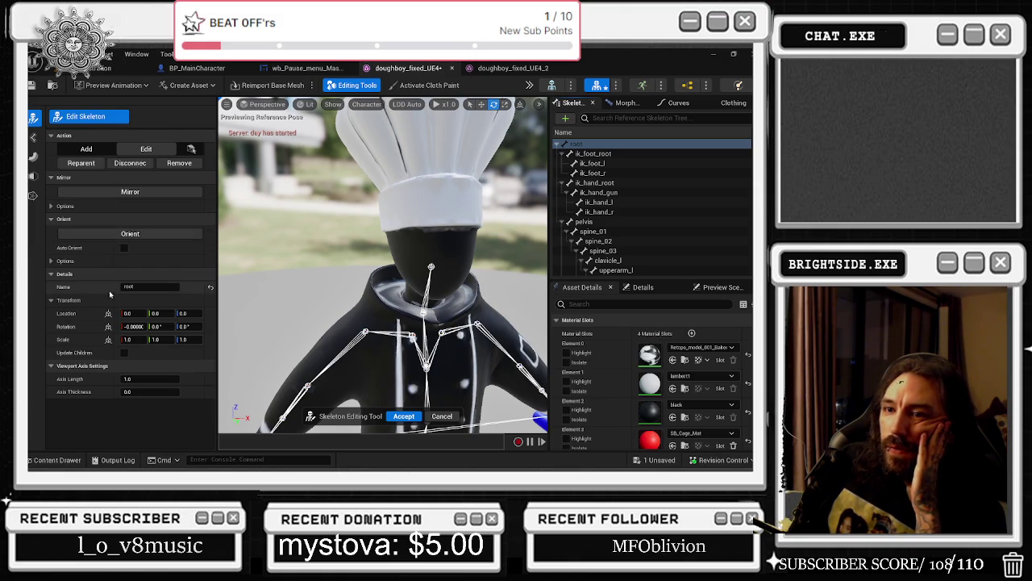
left_click(55, 261)
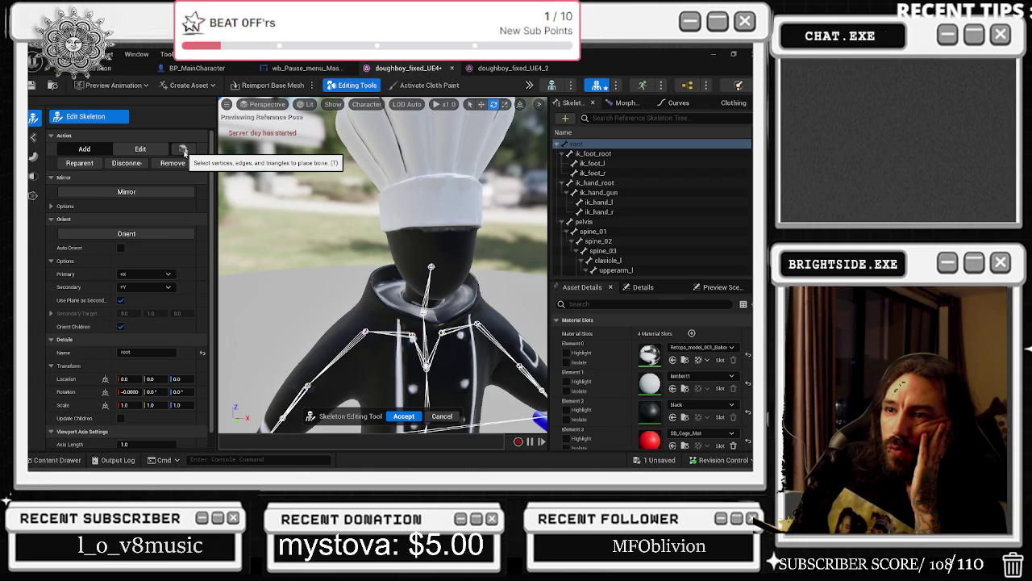
left_click(184, 151)
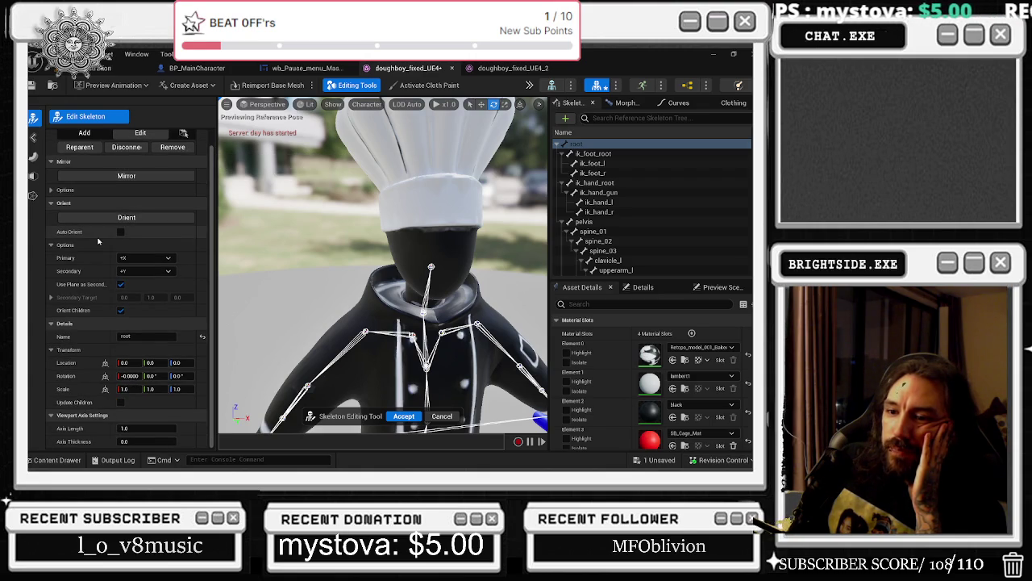
left_click(33, 139)
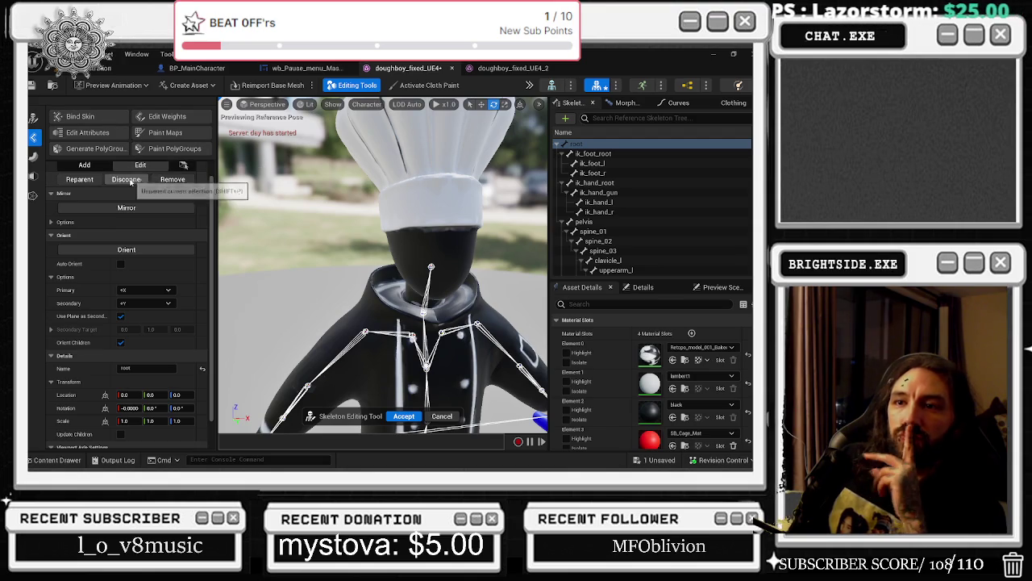
left_click(184, 182)
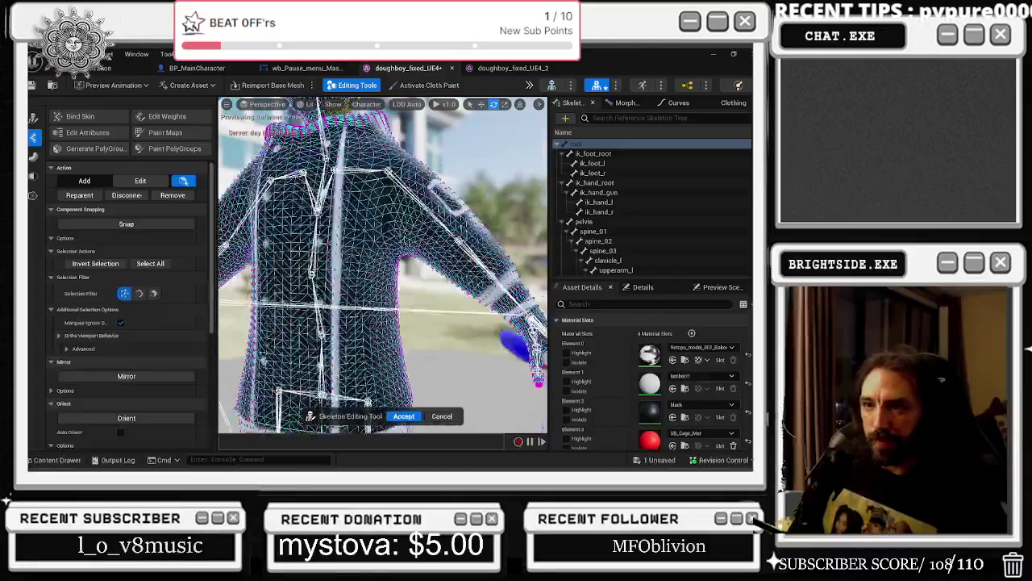
- Select the chef's face triangles, frame them with F, and inspect the legs and feet
left_click(412, 191)
scroll(383, 266, "up", 10)
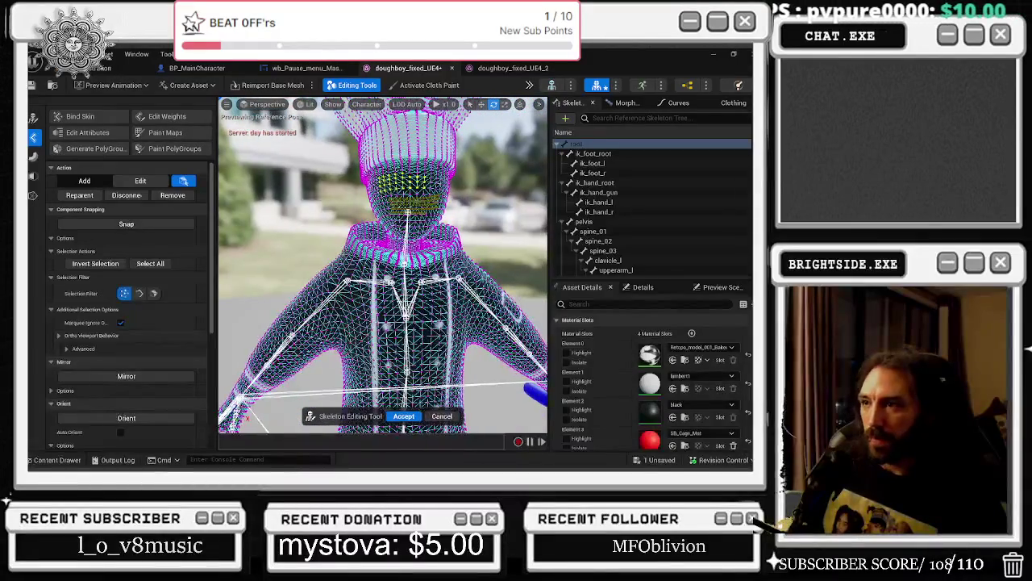
key("f")
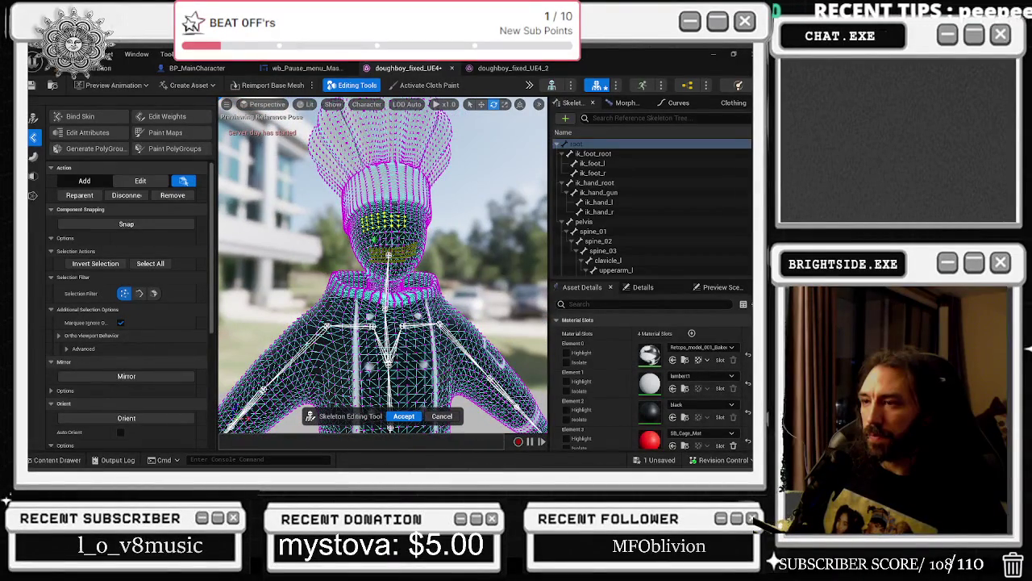
mouse_move(347, 248)
left_mouse_down()
mouse_move(352, 306)
mouse_move(351, 266)
left_mouse_up()
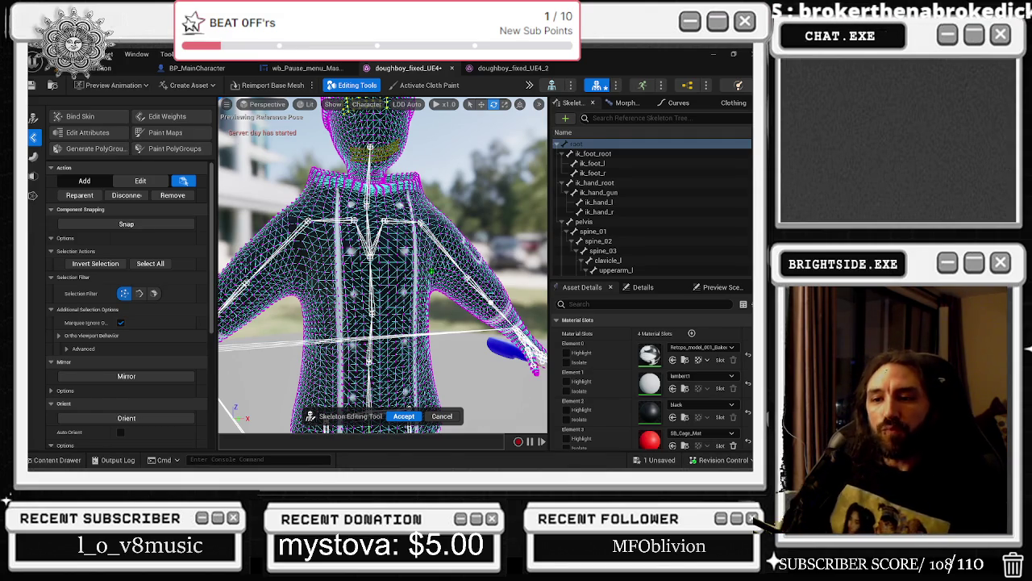
scroll(139, 328, "down", 5)
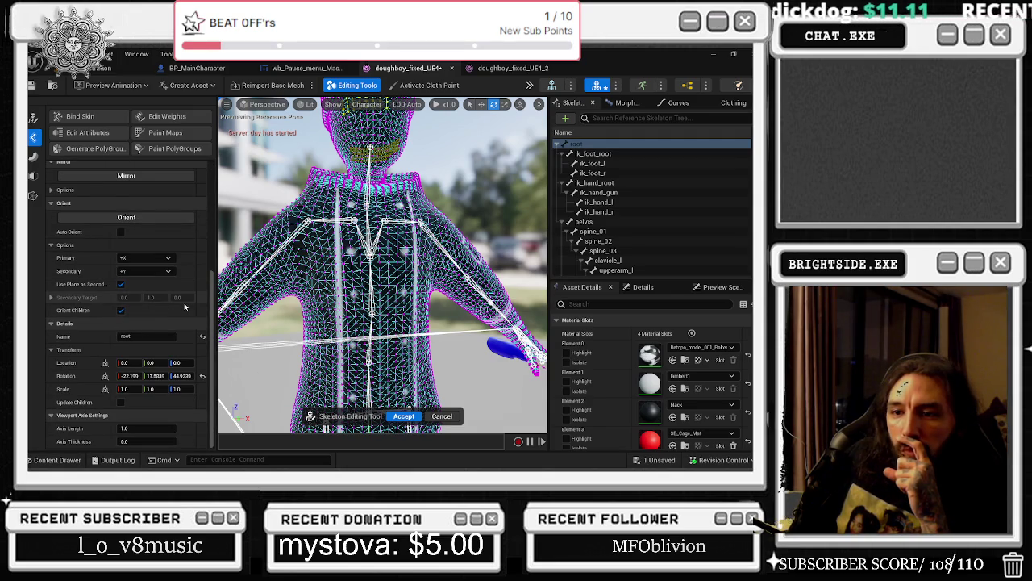
scroll(146, 372, "up", 2)
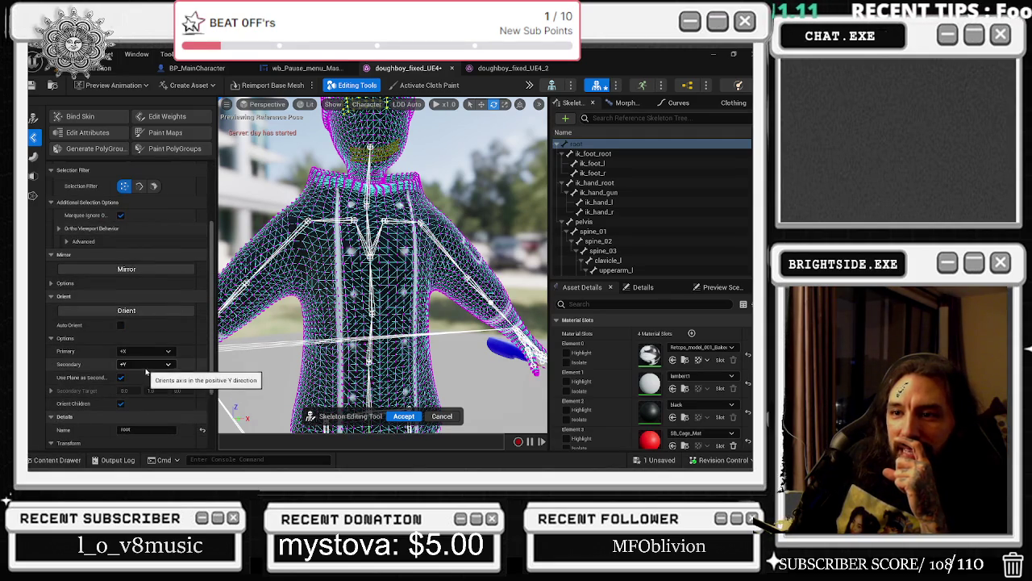
scroll(161, 348, "up", 2)
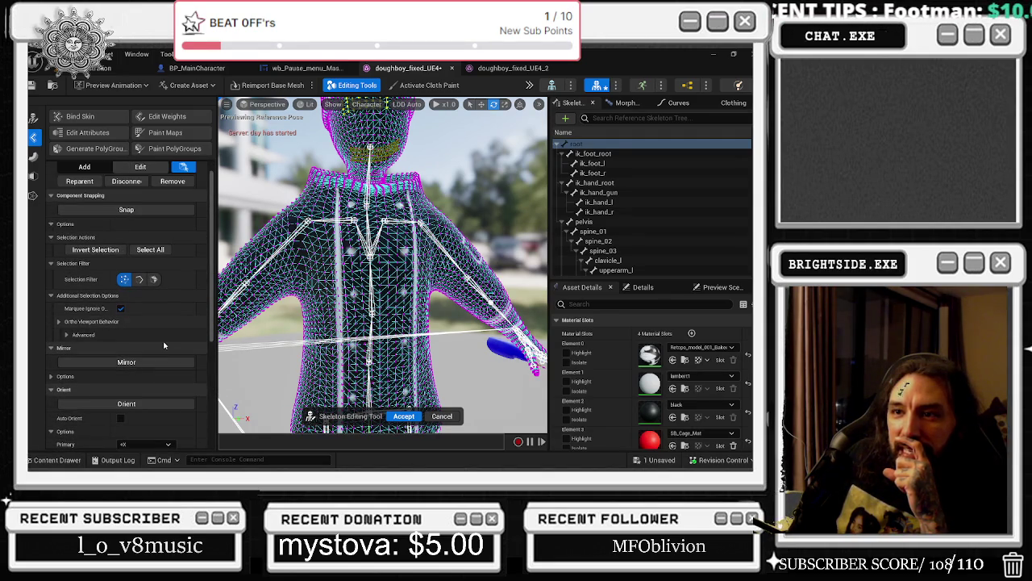
scroll(163, 346, "up", 1)
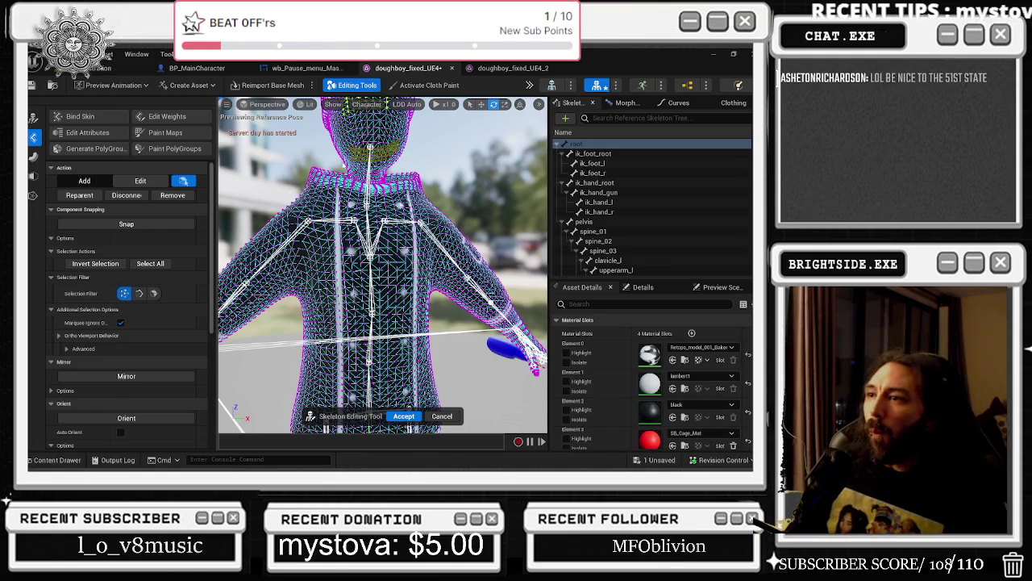
- Reframe the whole chef and marquee-select the band of neck vertices
left_click_drag(409, 165, 403, 228)
key("f")
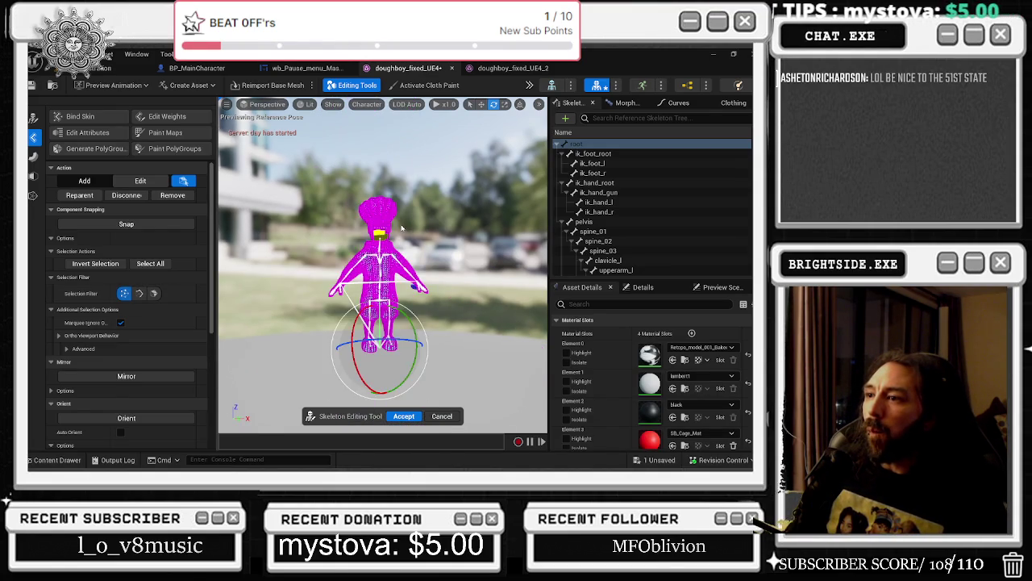
scroll(402, 229, "up", 5)
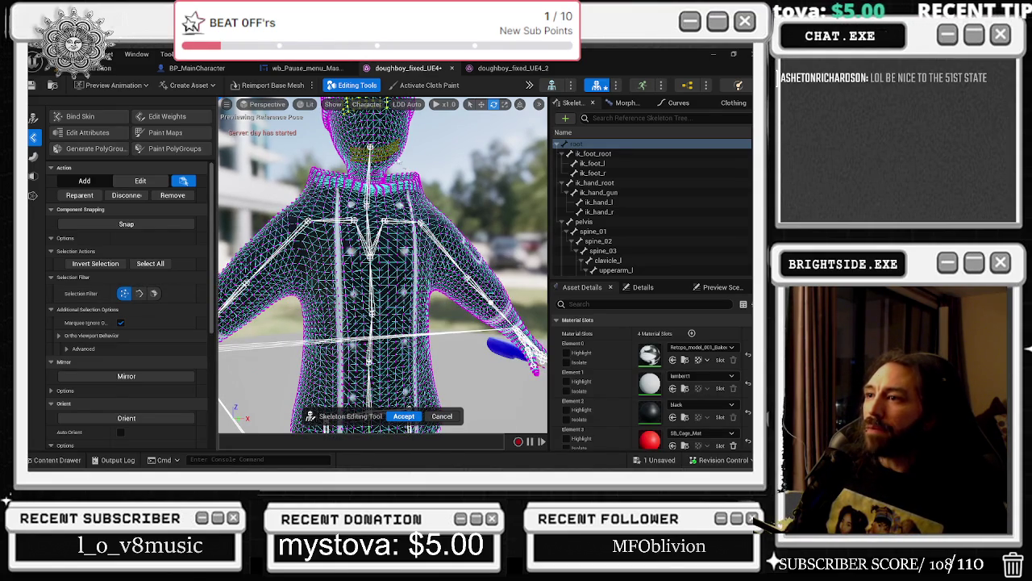
left_click_drag(330, 132, 390, 146)
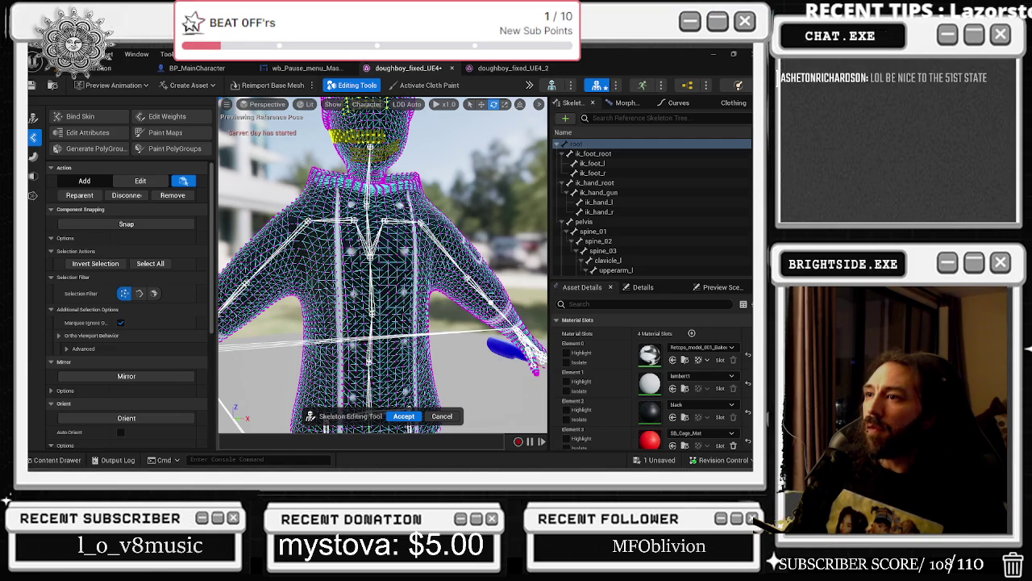
mouse_move(473, 123)
left_mouse_down()
mouse_move(431, 185)
mouse_move(473, 123)
left_mouse_up()
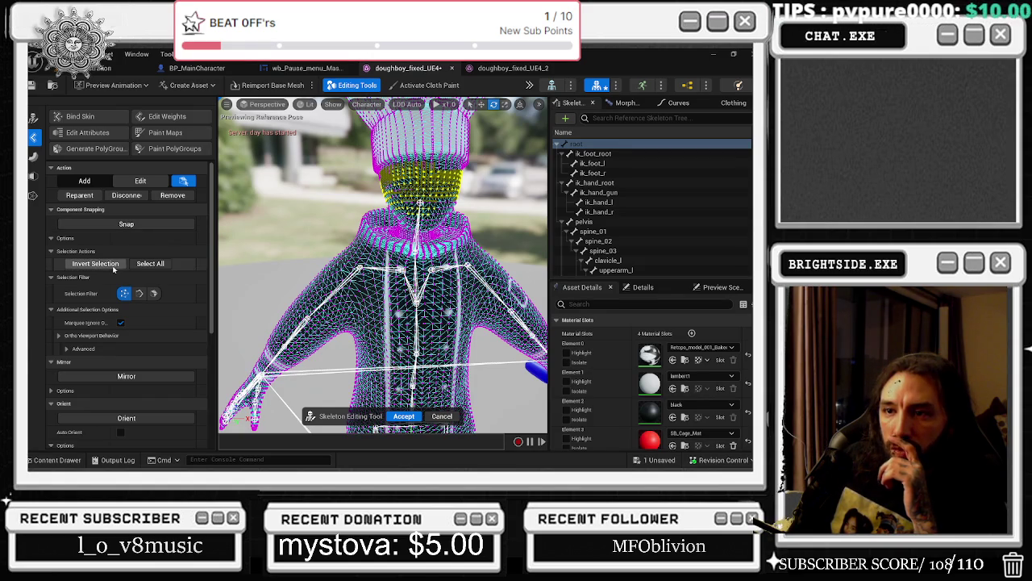
- Toggle between editing and adding bones, then cancel the Skeleton Editing Tool
left_click(148, 183)
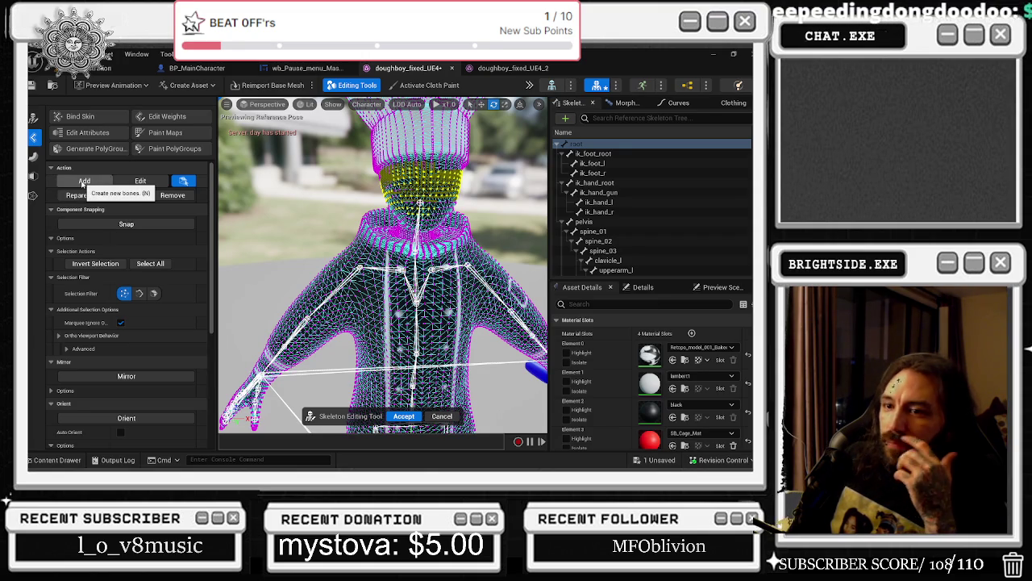
left_click(84, 182)
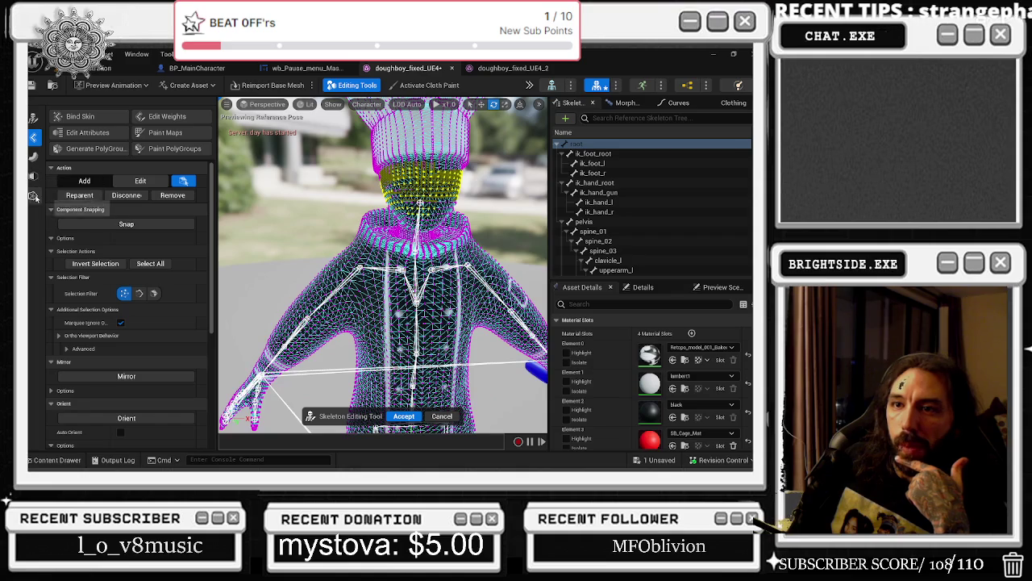
left_click(33, 196)
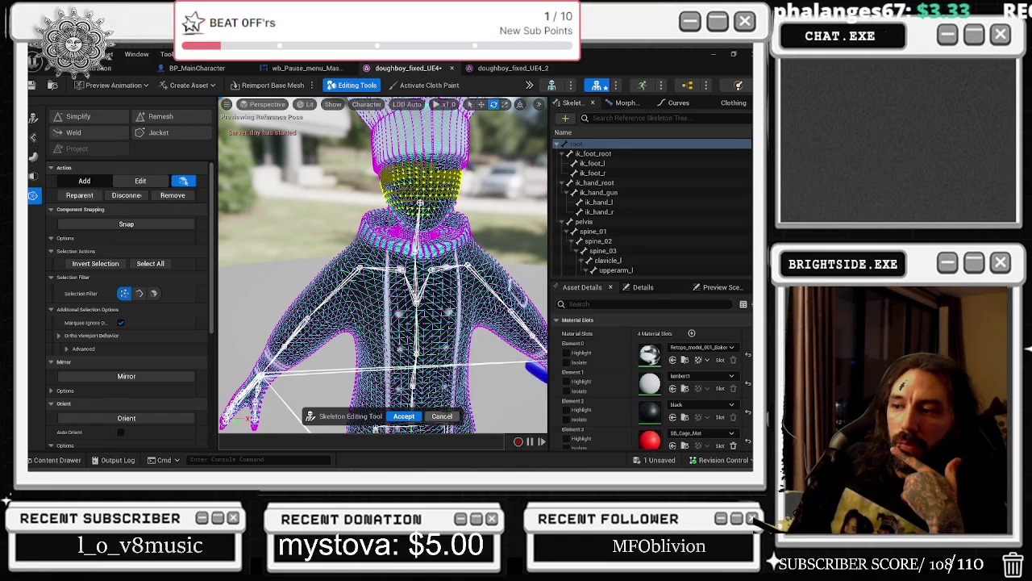
left_click(404, 416)
- Cycle through the Modeling tool categories and reopen Edit Skeleton on the chef
left_click(33, 176)
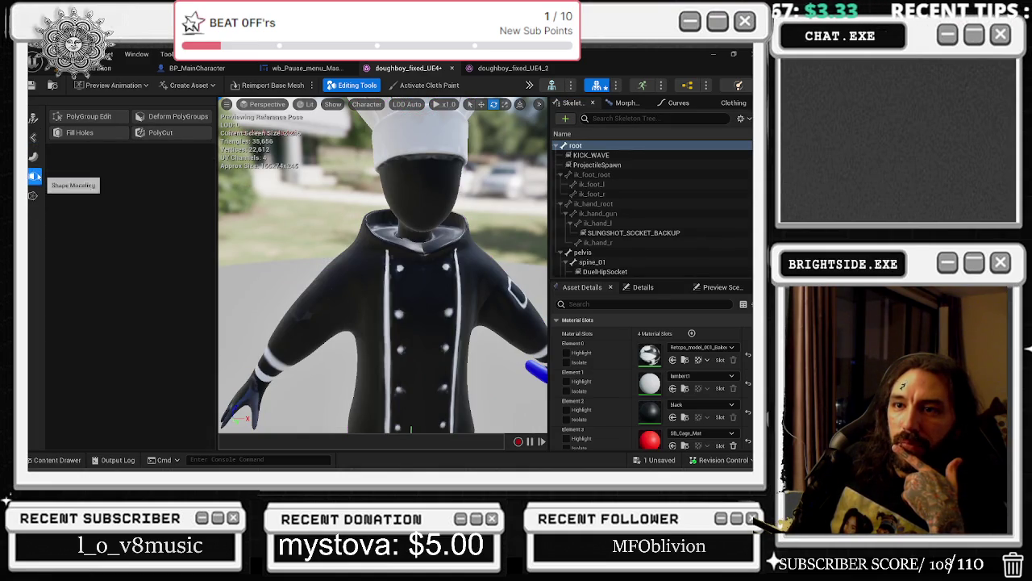
left_click(33, 156)
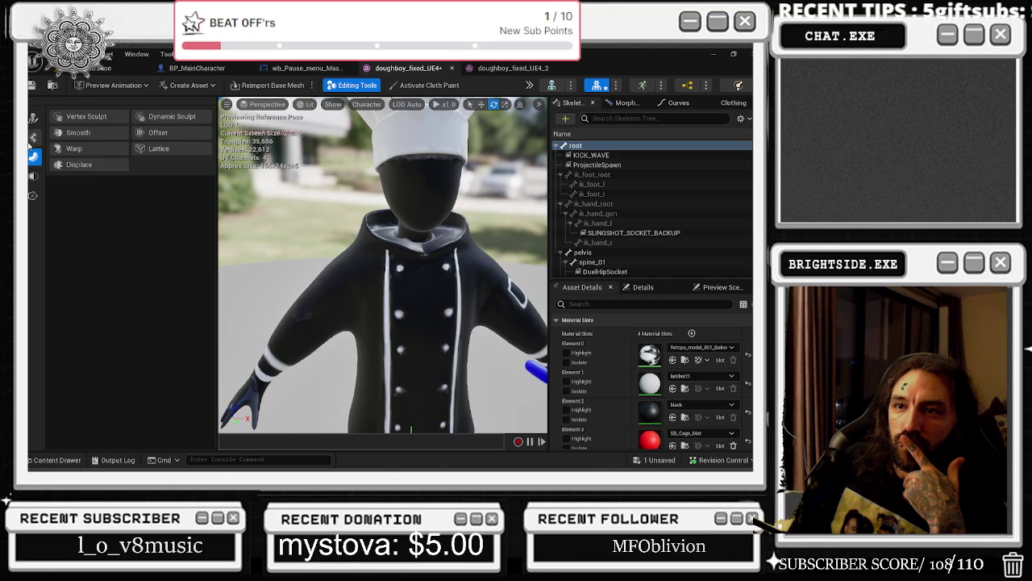
left_click(33, 138)
left_click(34, 119)
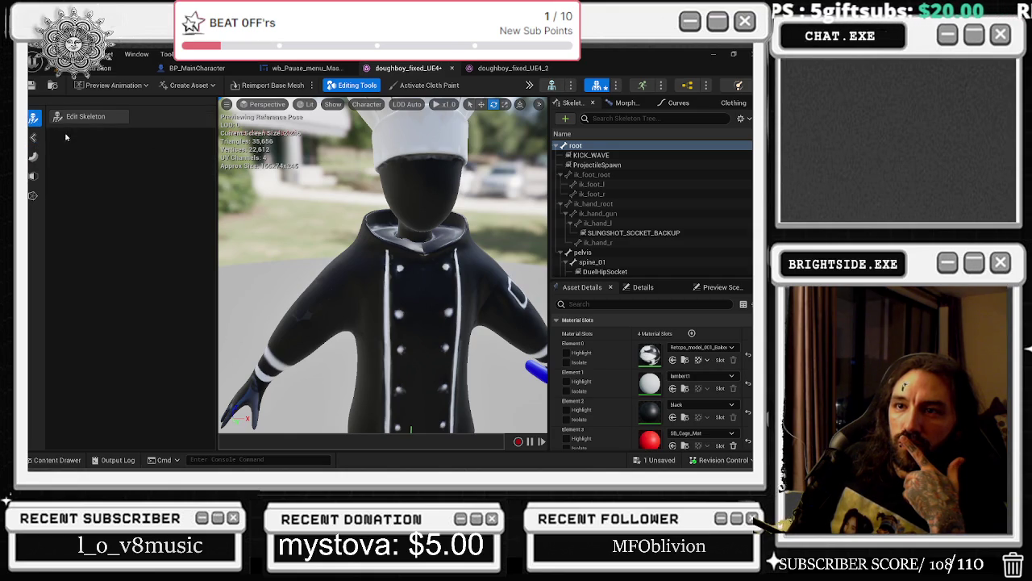
left_click(33, 137)
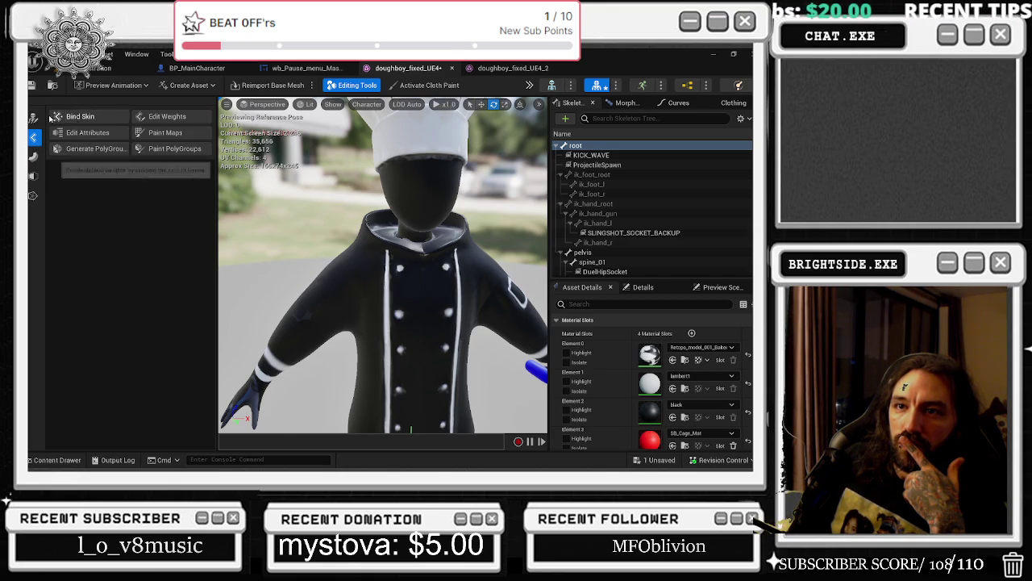
left_click(34, 118)
left_click(86, 116)
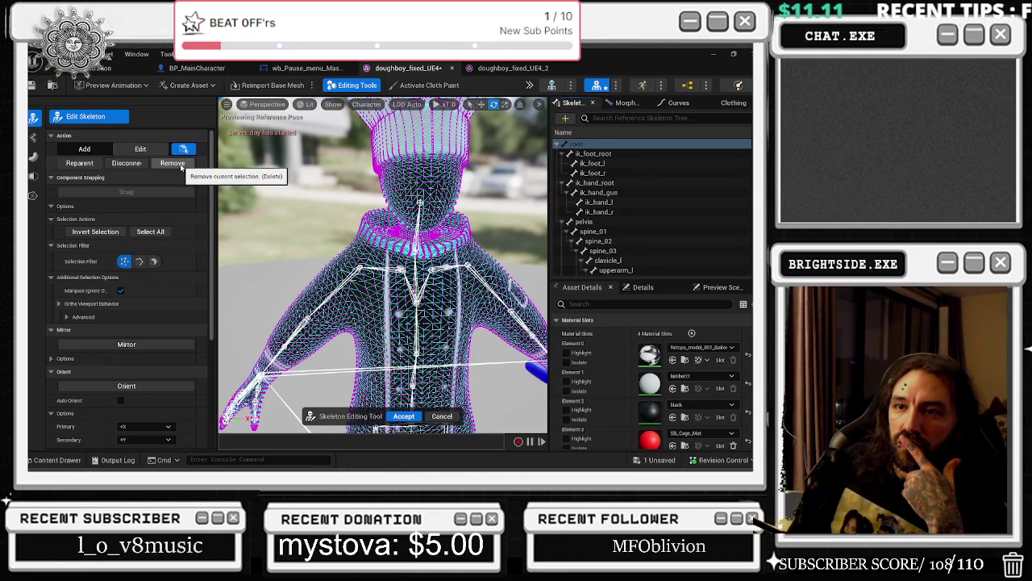
- Expand Advanced under Additional Selection Options and select the bone at the chef's neck
scroll(181, 169, "down", 1)
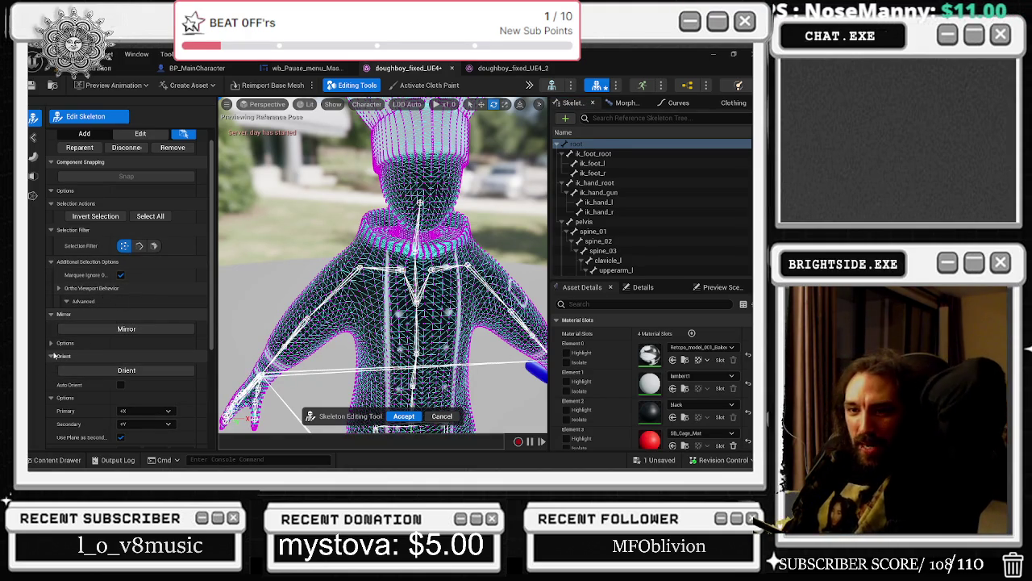
left_click(68, 301)
scroll(142, 371, "down", 3)
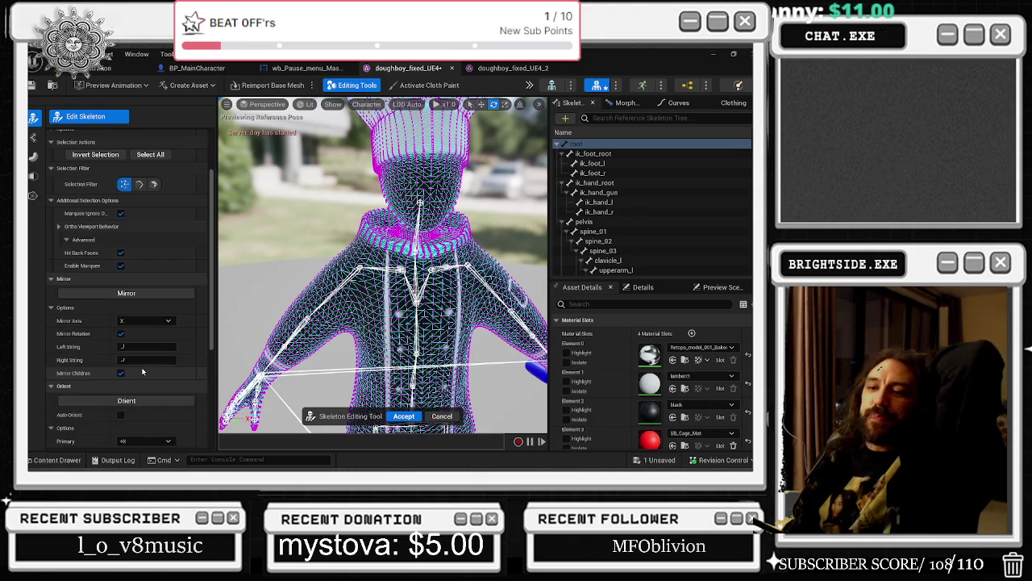
scroll(141, 370, "down", 3)
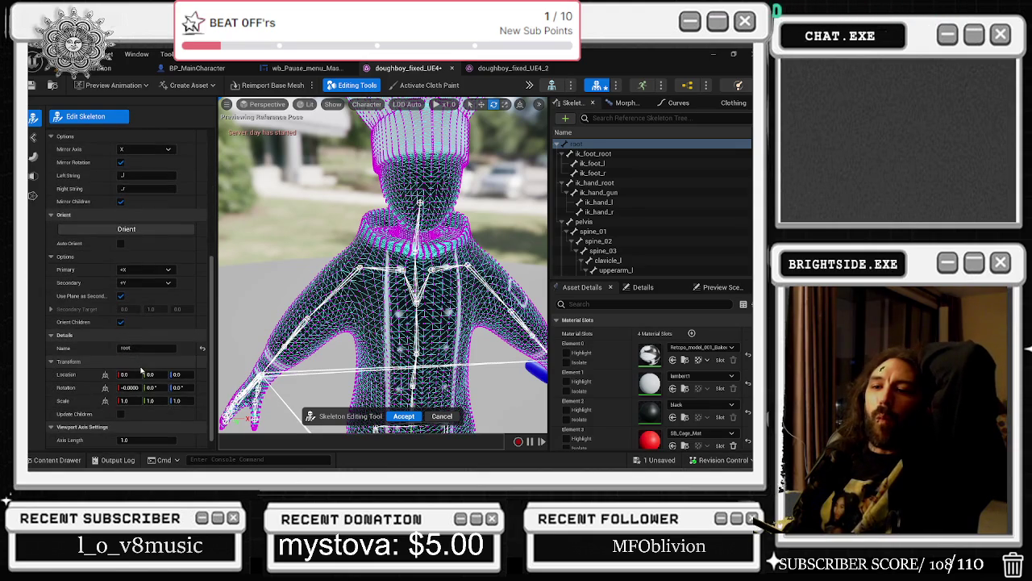
scroll(141, 370, "down", 1)
scroll(141, 367, "up", 7)
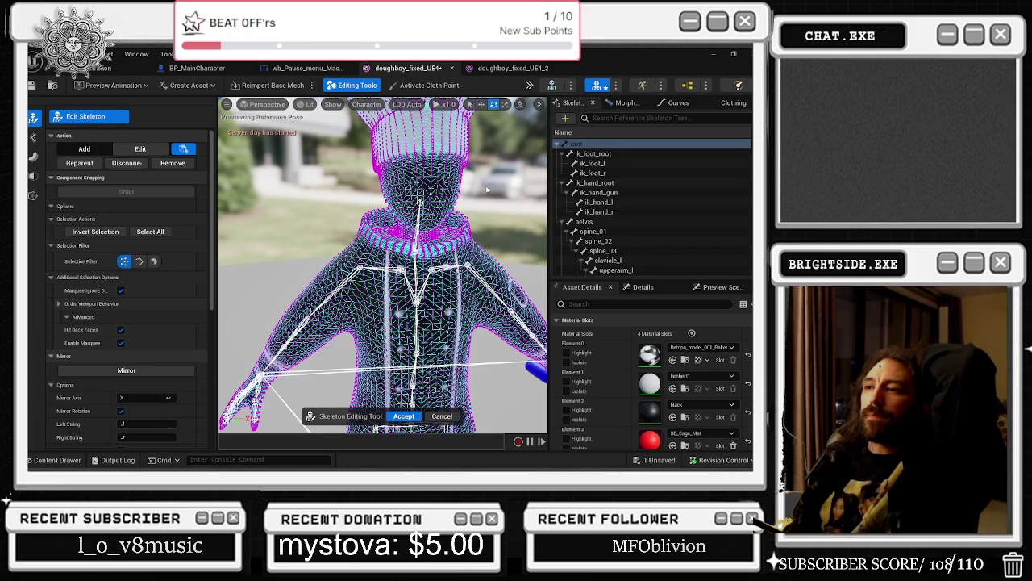
left_click(378, 209)
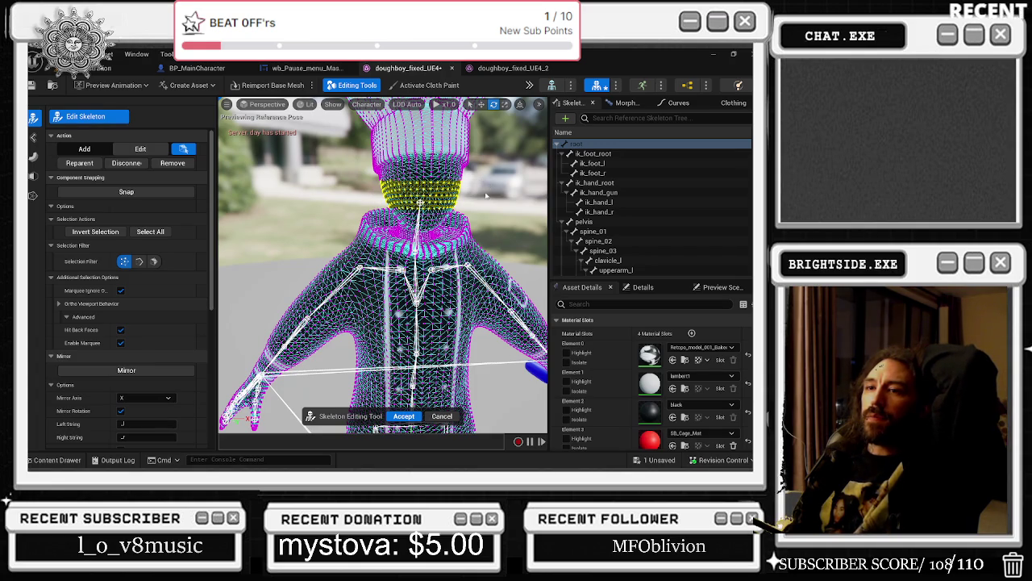
mouse_move(457, 184)
left_mouse_down()
mouse_move(516, 181)
mouse_move(452, 179)
mouse_move(474, 177)
left_mouse_up()
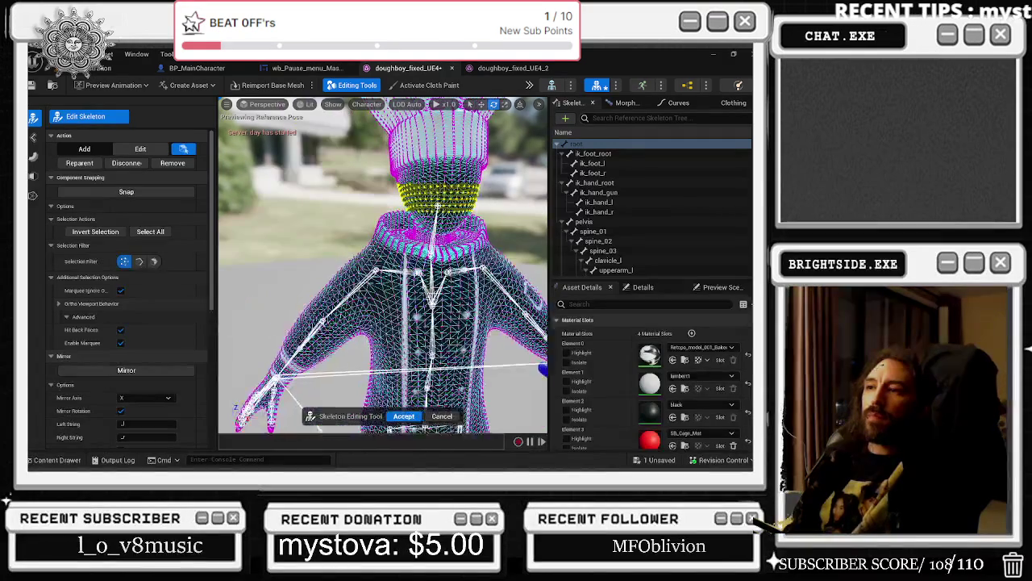
left_click_drag(381, 184, 539, 202)
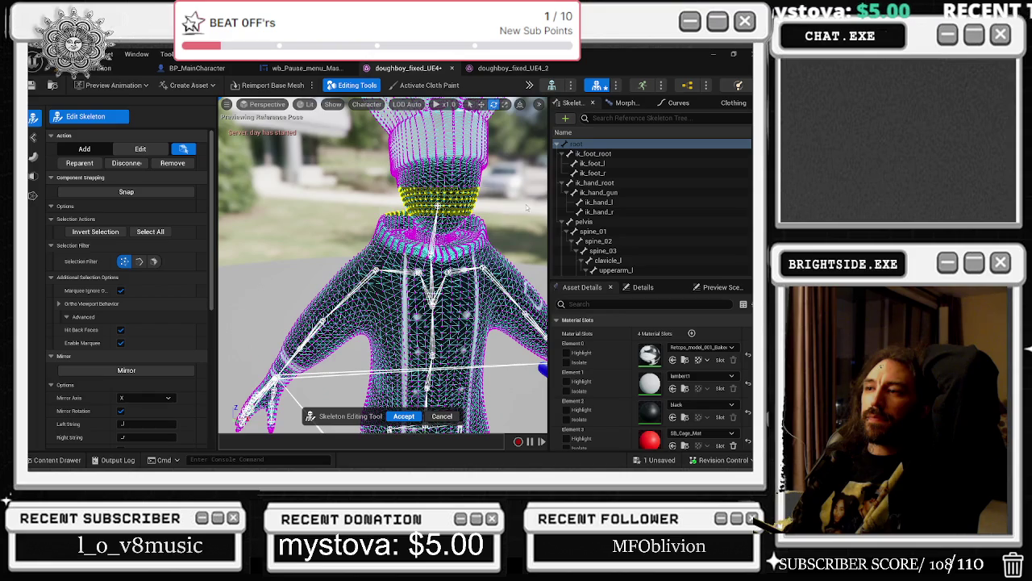
mouse_move(393, 171)
left_mouse_down()
mouse_move(542, 197)
mouse_move(394, 182)
left_mouse_up()
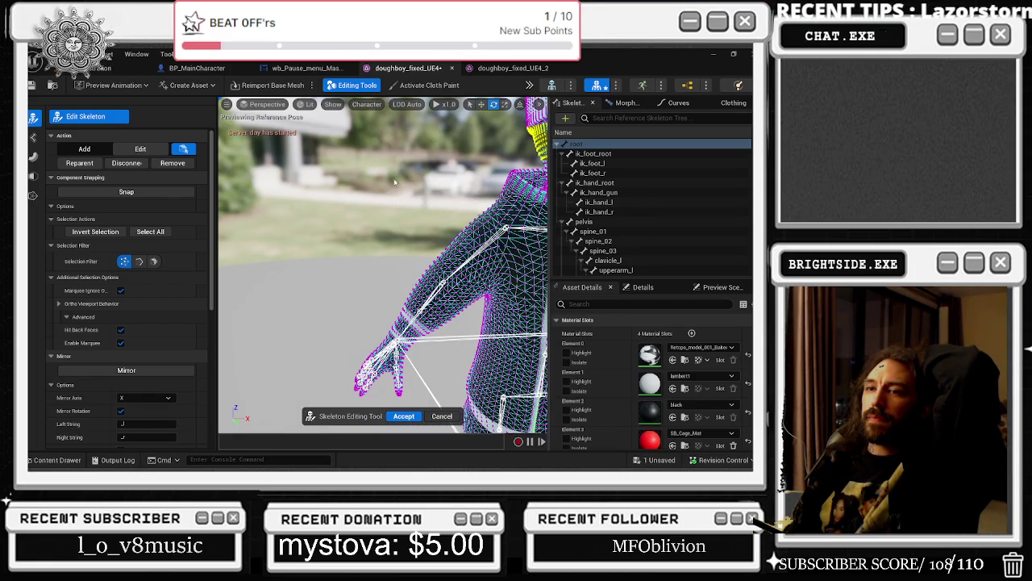
left_click(33, 195)
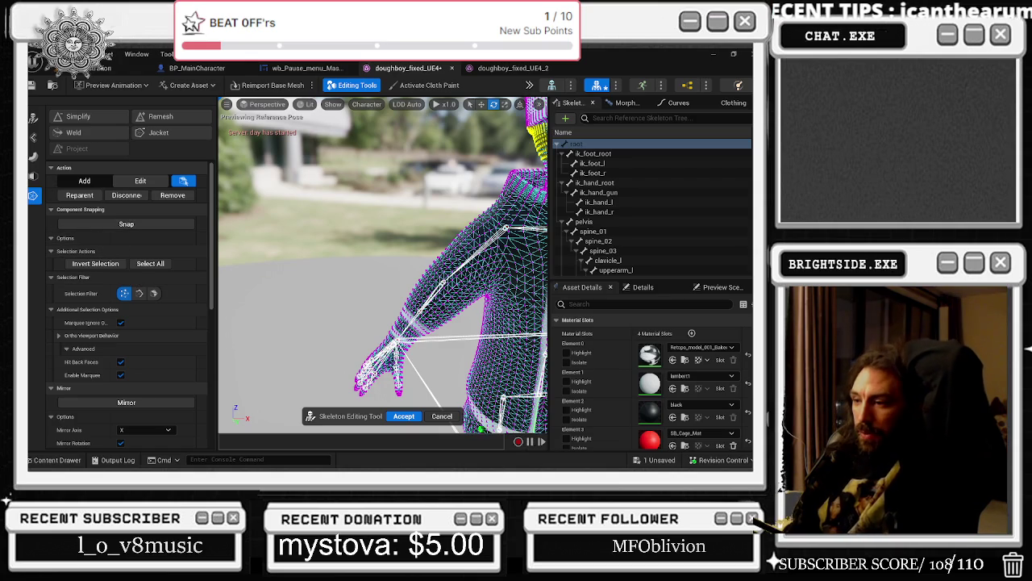
left_click(442, 416)
left_click(33, 119)
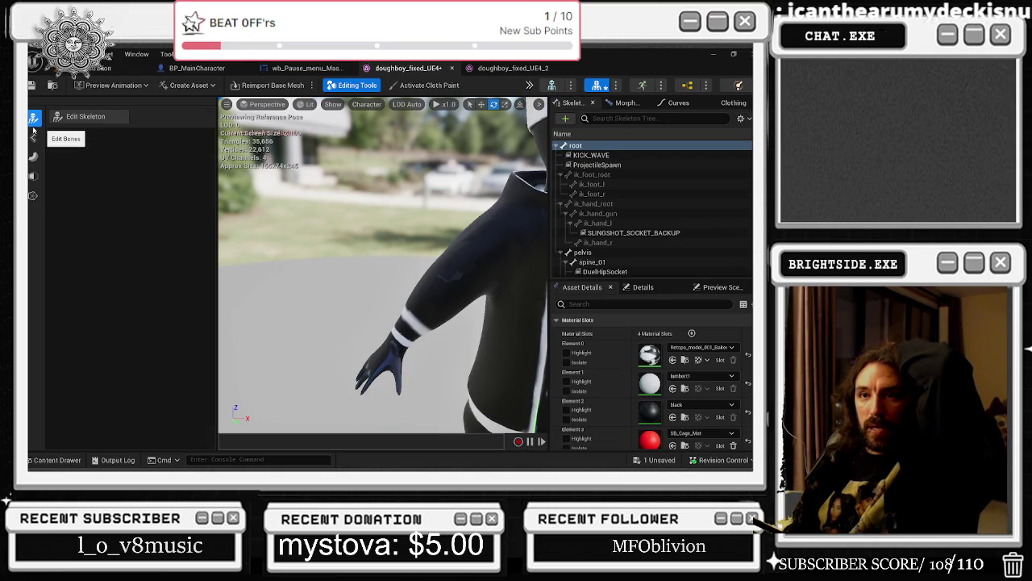
left_click_drag(474, 222, 450, 173)
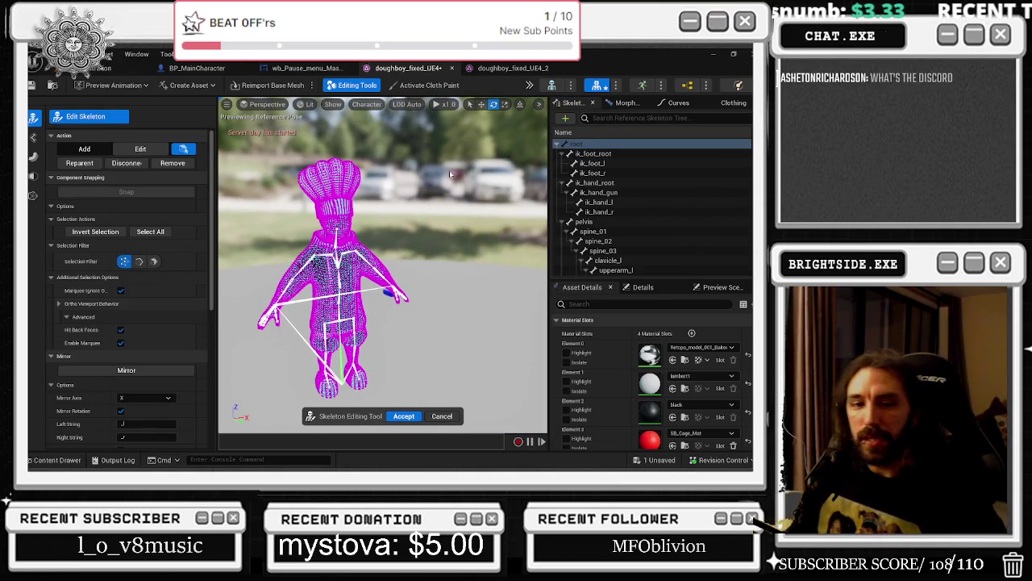
- Cancel skeleton editing on the chef mesh, deselect the root bone, and open the Content Drawer
left_click(442, 416)
left_click(286, 175)
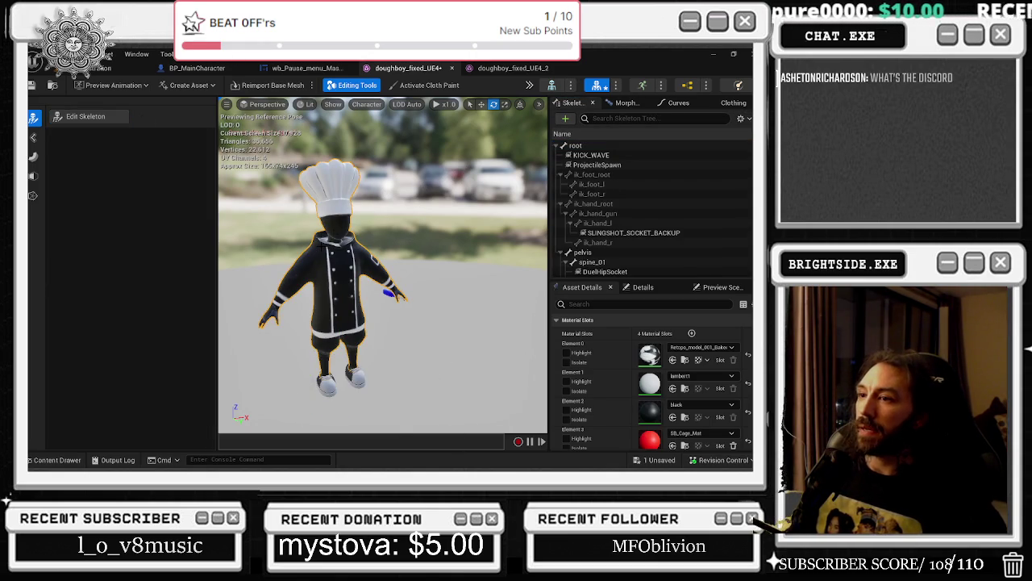
key("ctrl+space")
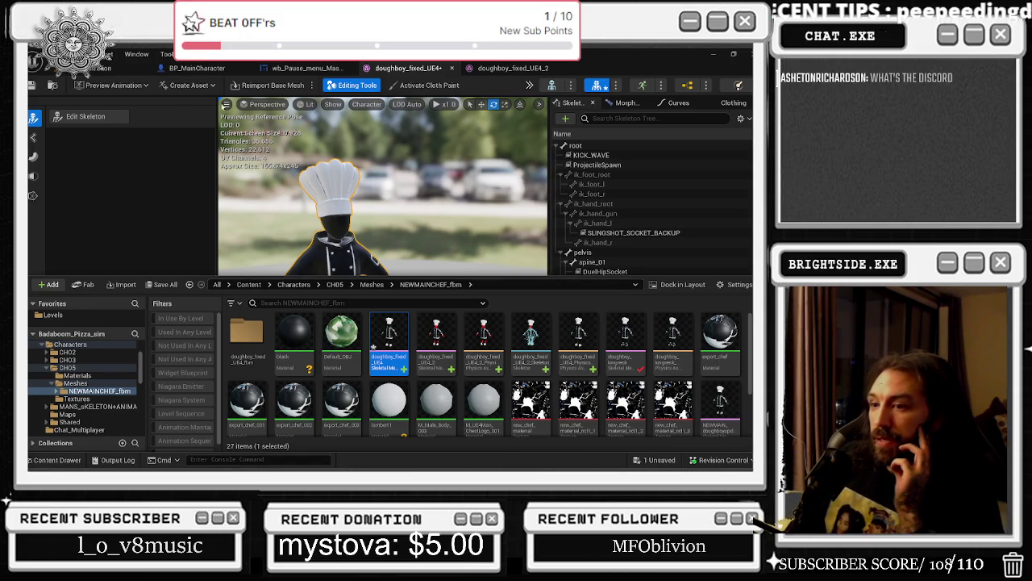
left_click(104, 68)
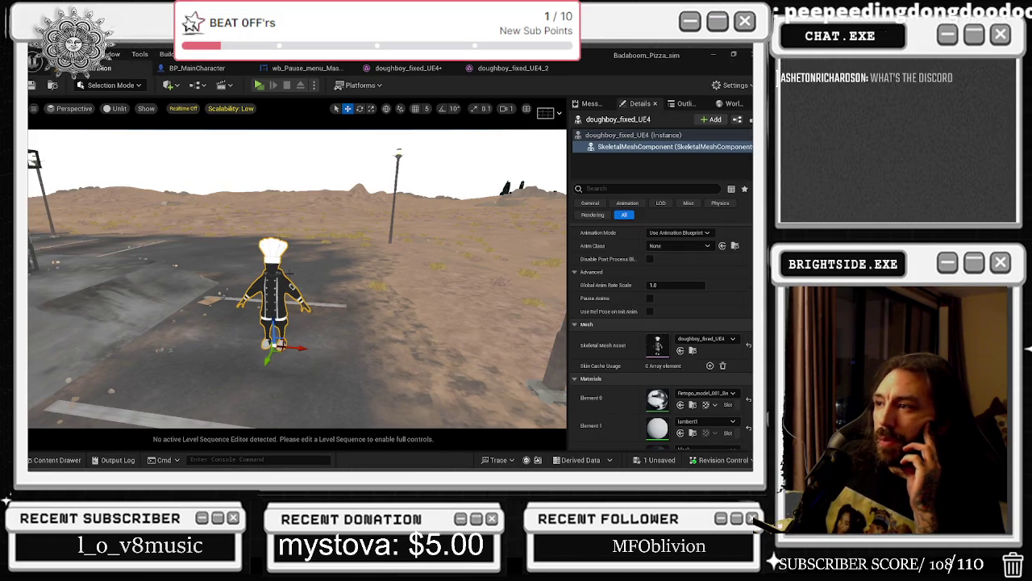
- Switch the level editor to Modeling mode and browse its mesh, UV and attribute tool categories
left_click(103, 85)
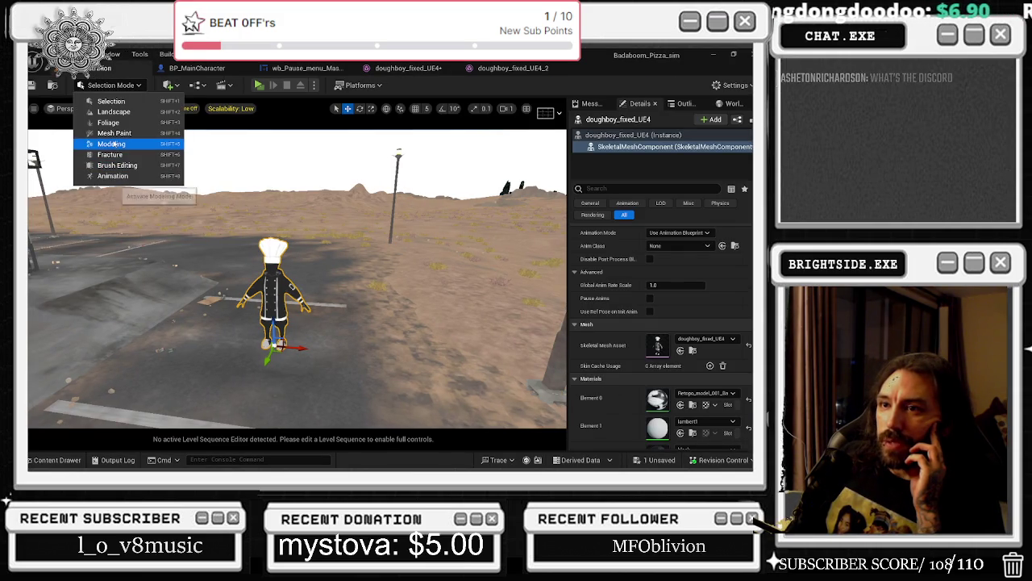
left_click(111, 143)
left_click(36, 197)
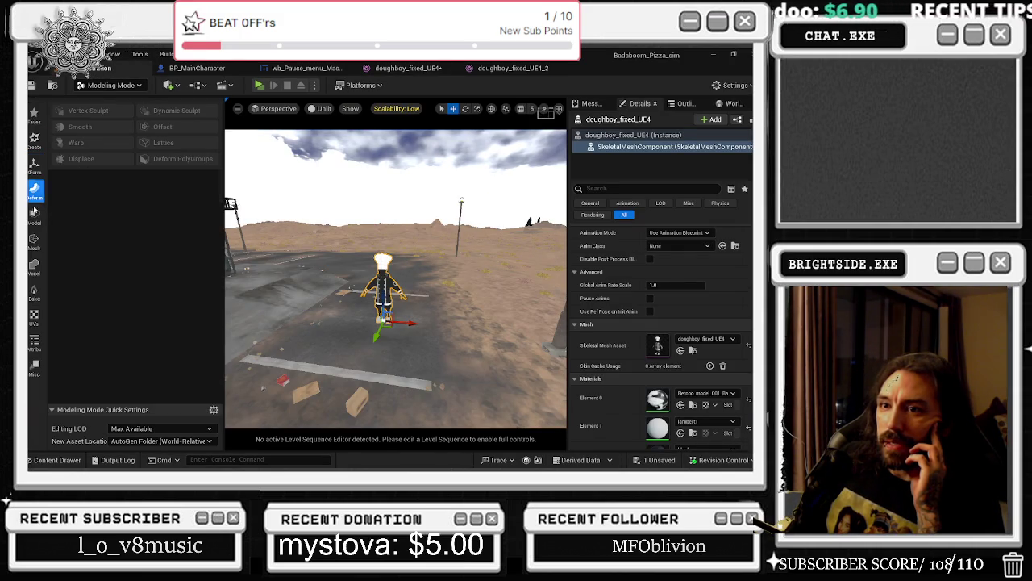
left_click(34, 242)
left_click(33, 267)
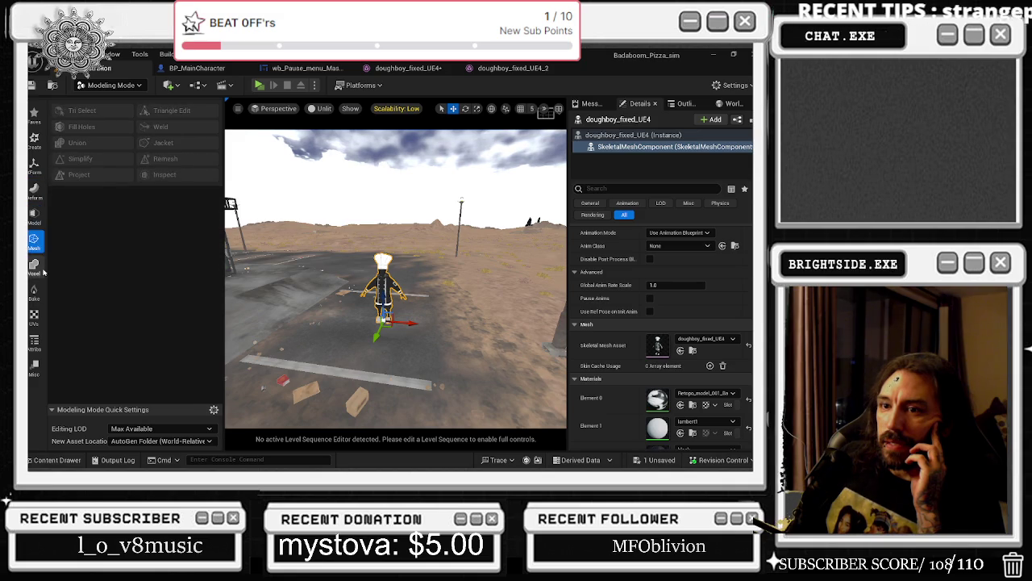
left_click(33, 292)
left_click(34, 317)
left_click(35, 344)
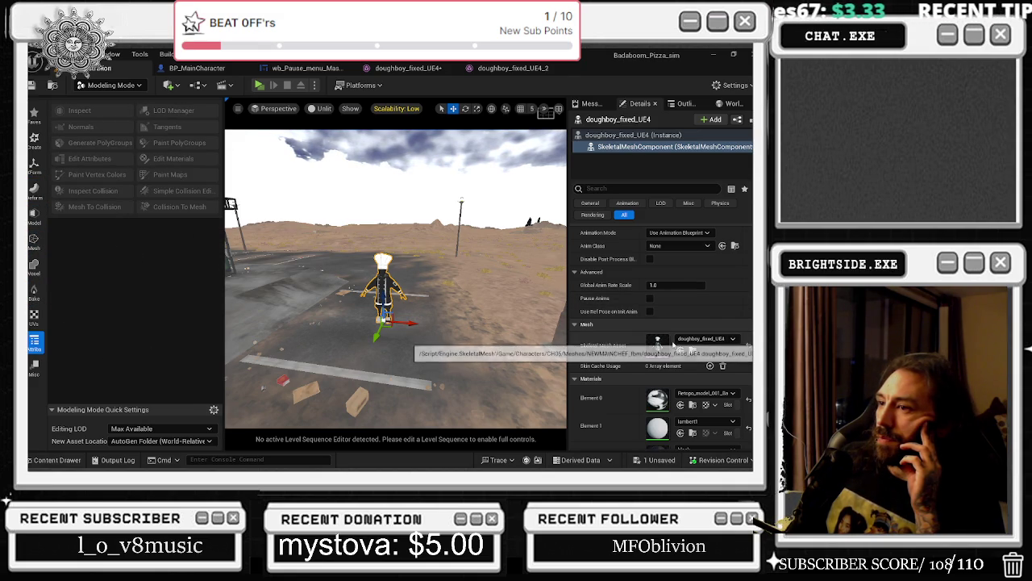
- Select the chef's skeletal mesh component and locate its doughboy_fixed_UE4 asset in the browser
left_click(638, 135)
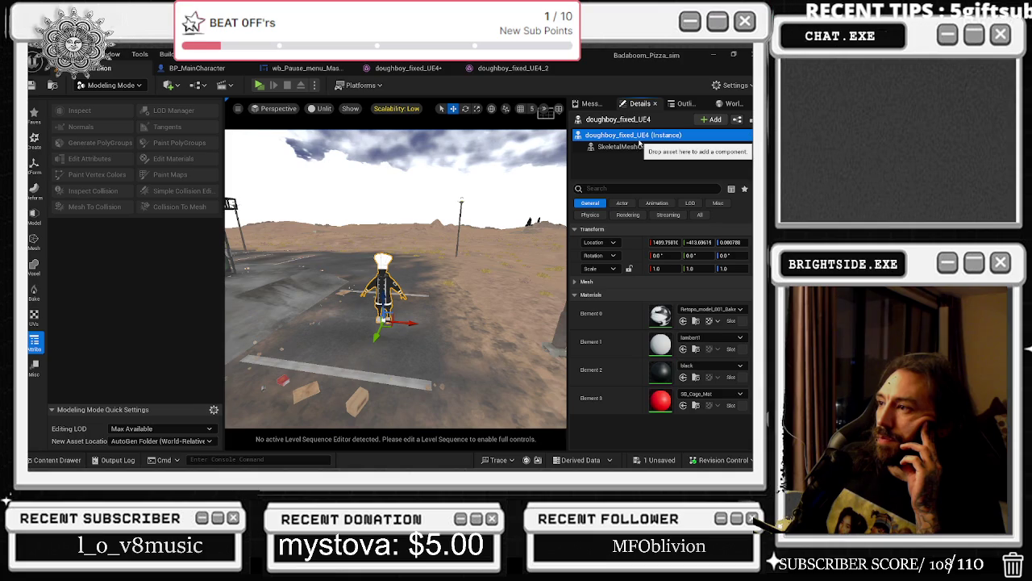
left_click(646, 147)
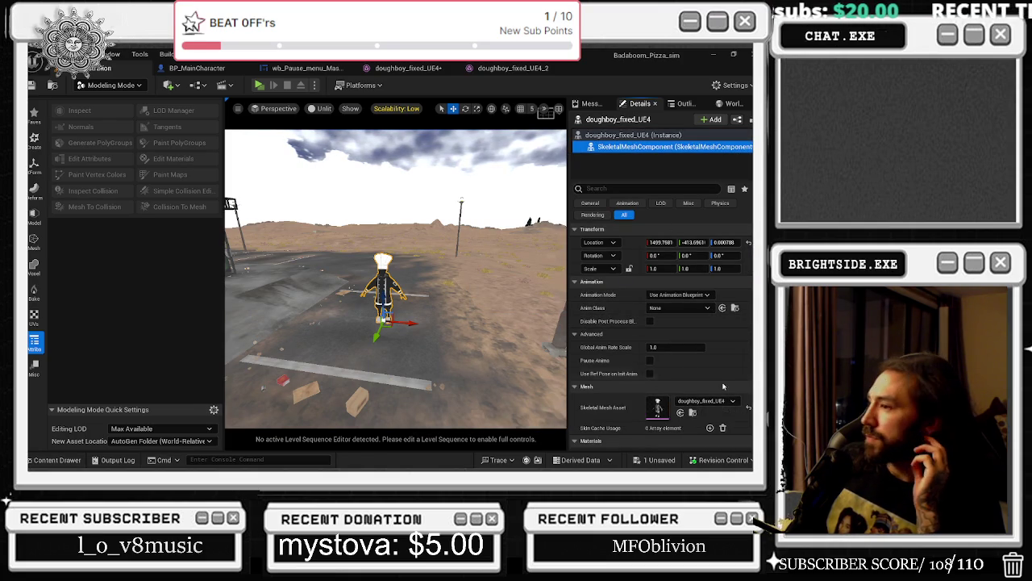
scroll(713, 395, "down", 3)
left_click(692, 351)
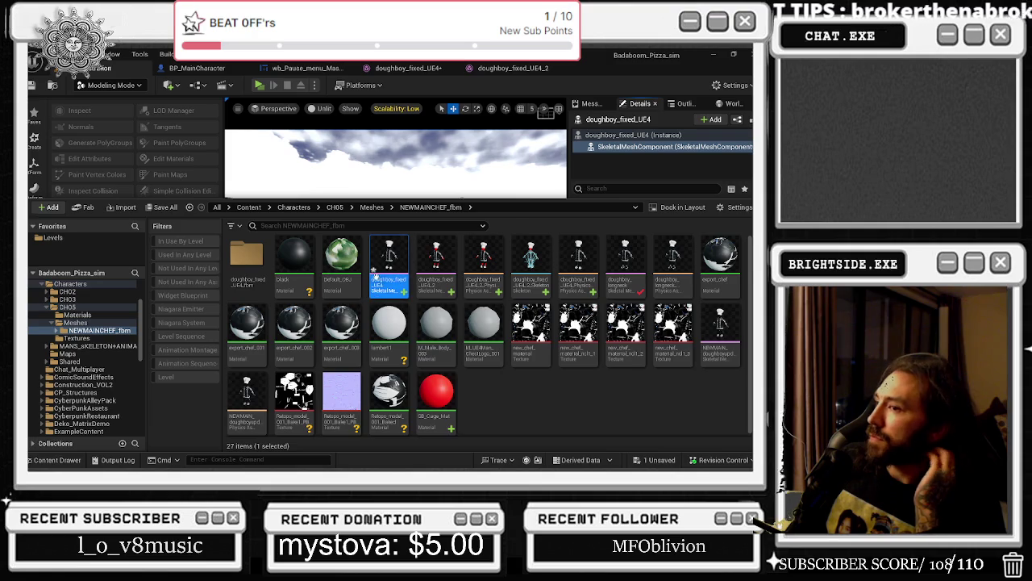
- Place a second chef in the level and open its skeletal mesh asset in the mesh editor
left_click(411, 140)
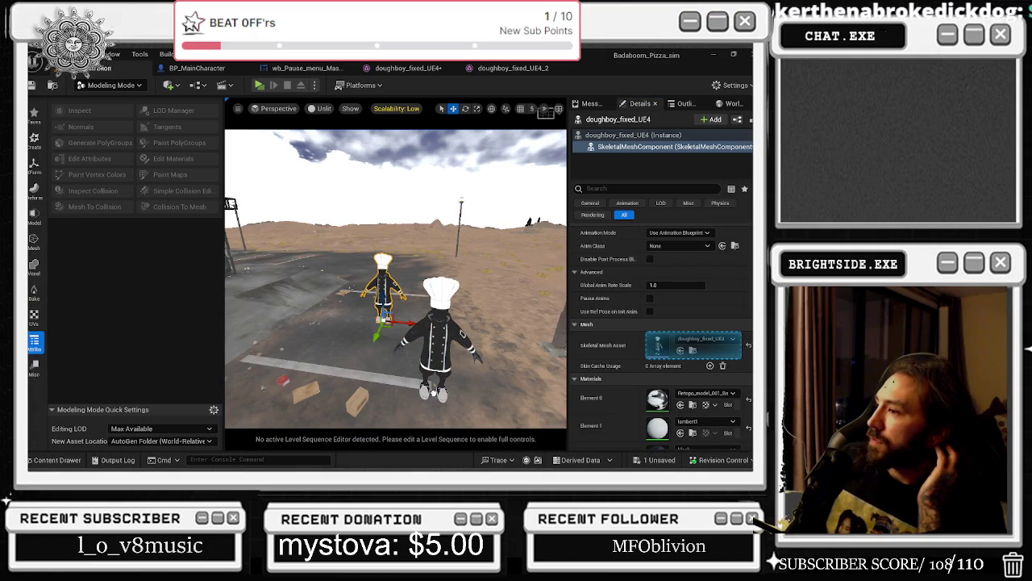
left_click(425, 303)
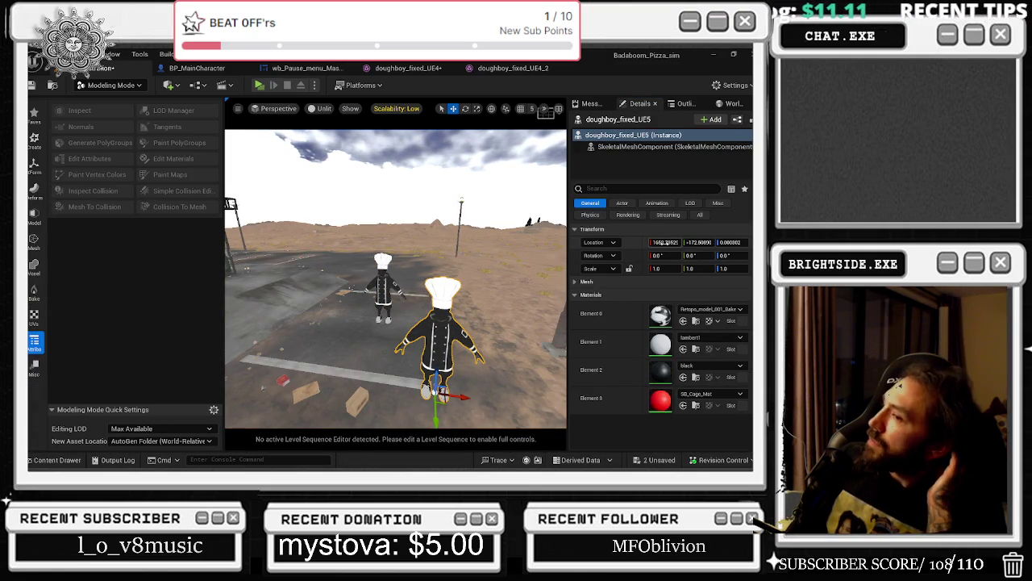
left_click(685, 148)
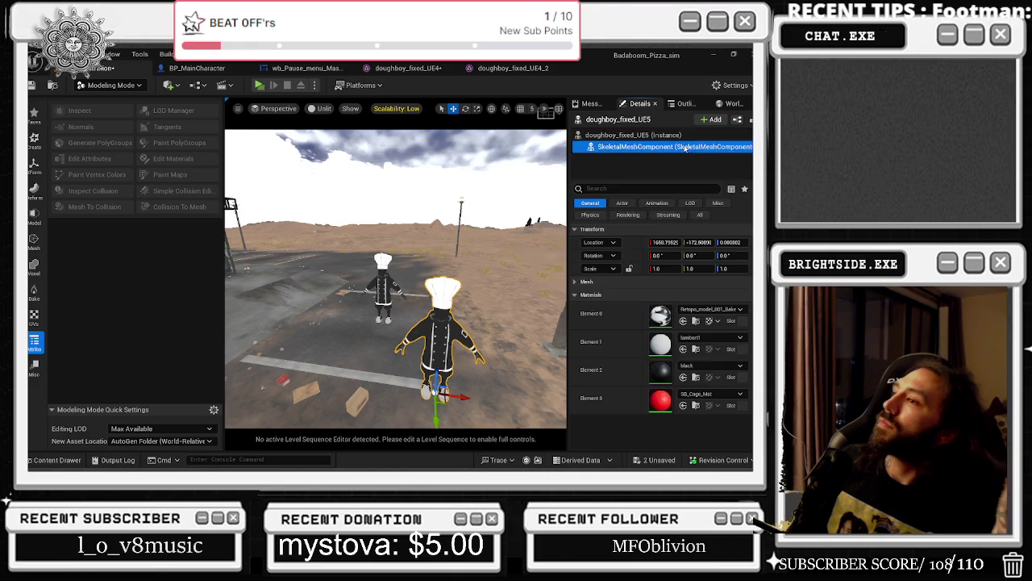
scroll(704, 385, "down", 1)
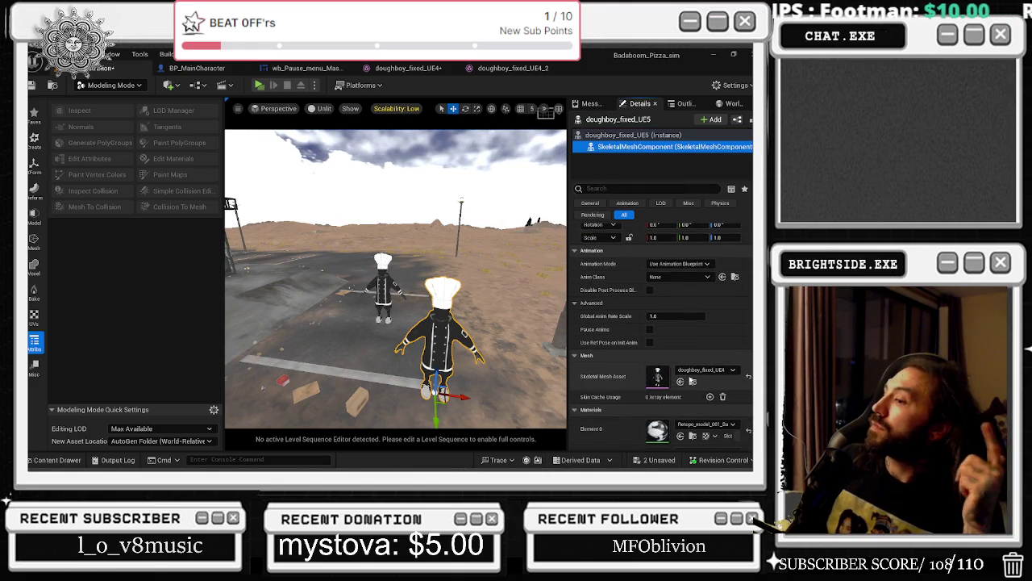
double_click(658, 375)
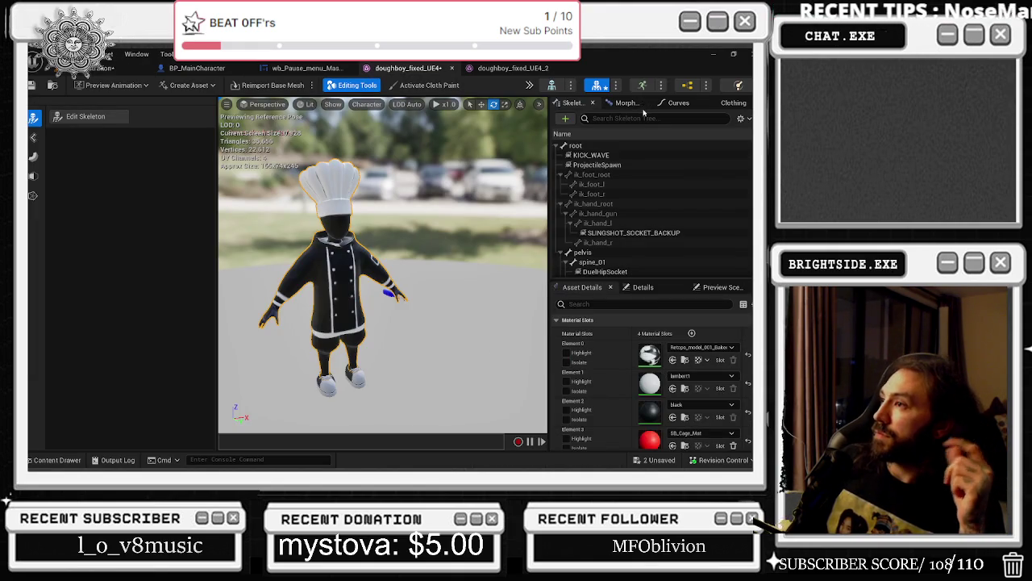
- Review the mesh's Clothing, Morph, Curves and Skeleton tabs and the preview scene settings
left_click(734, 104)
left_click(678, 104)
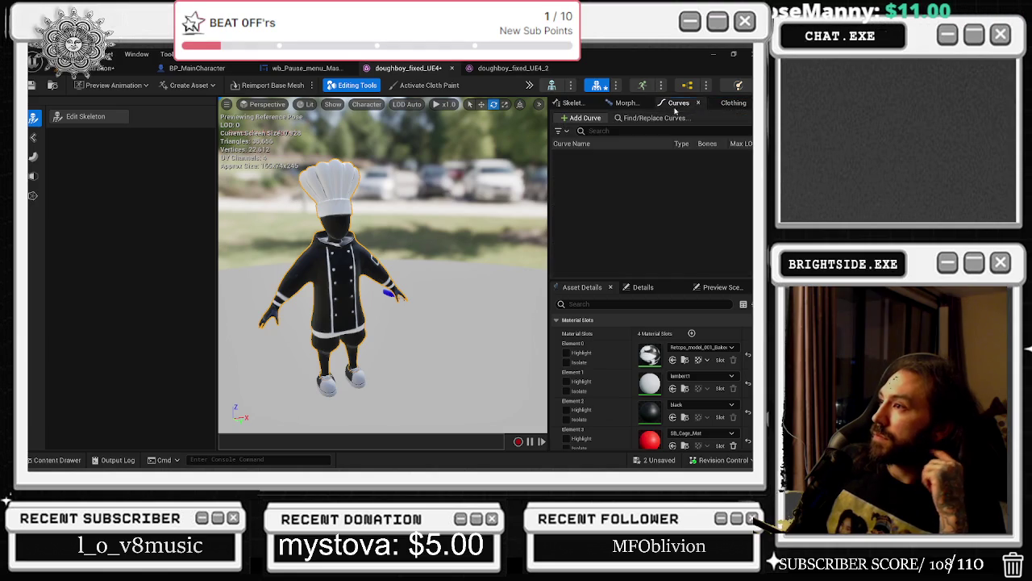
left_click(627, 103)
left_click(572, 104)
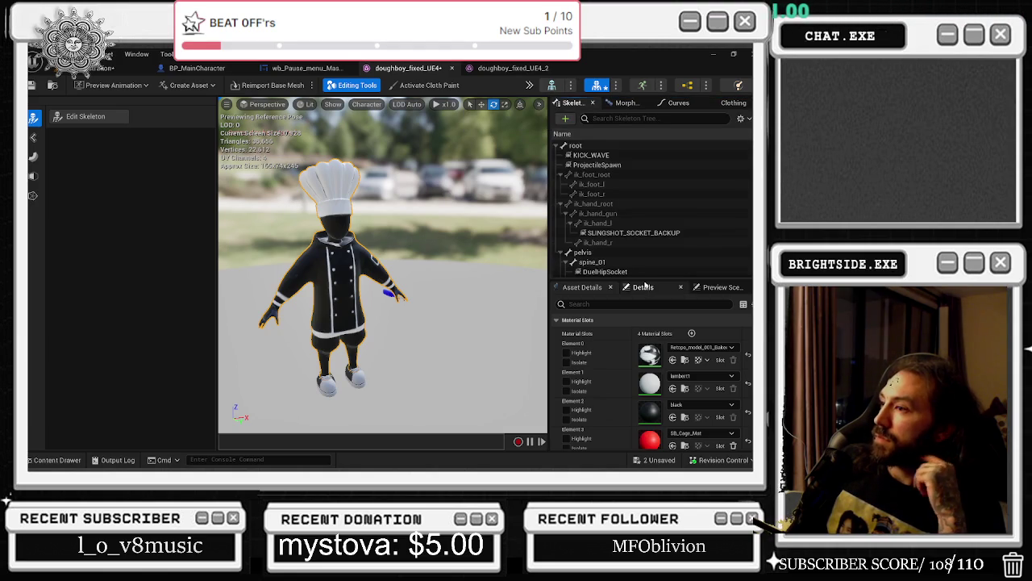
left_click(710, 288)
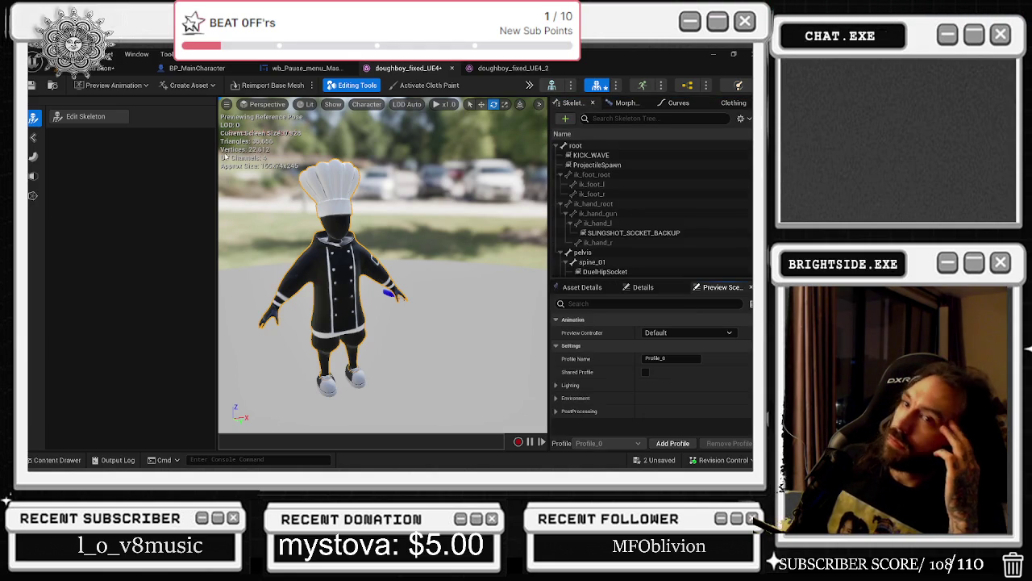
left_click_drag(371, 230, 339, 228)
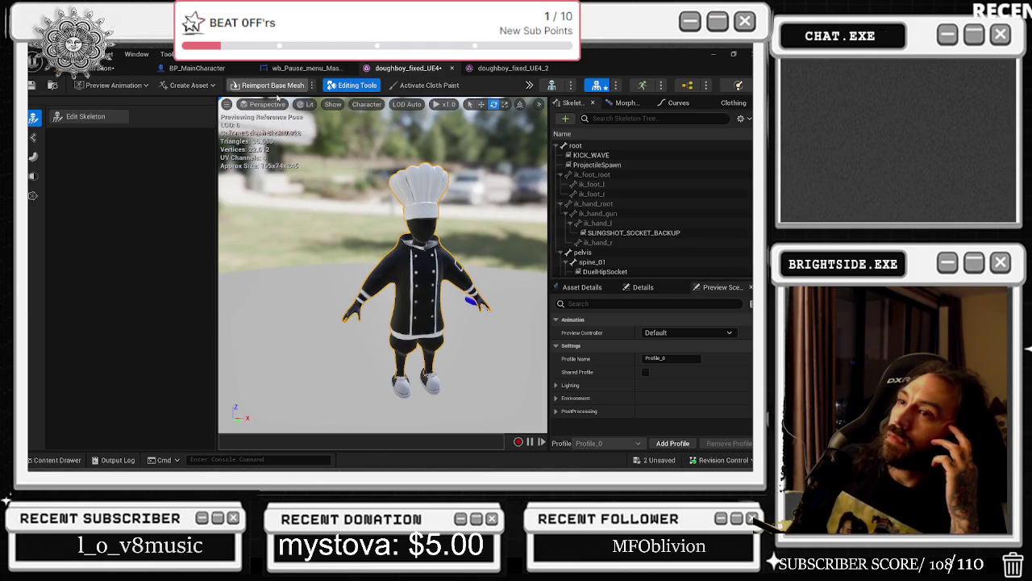
- Check the Create Asset options and toolbar overflow, then switch to Skeletal Editing mode
left_click(214, 86)
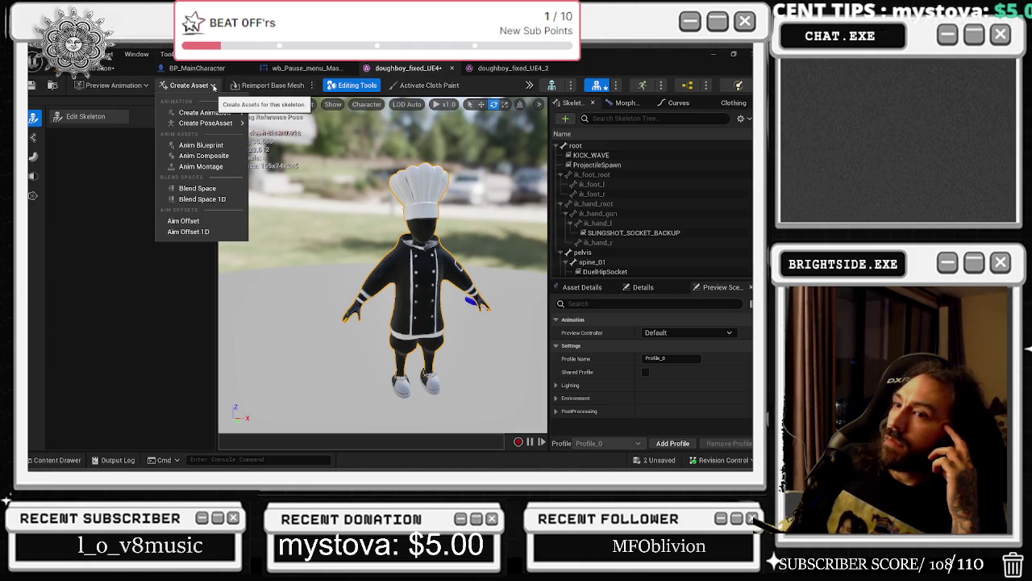
left_click(215, 87)
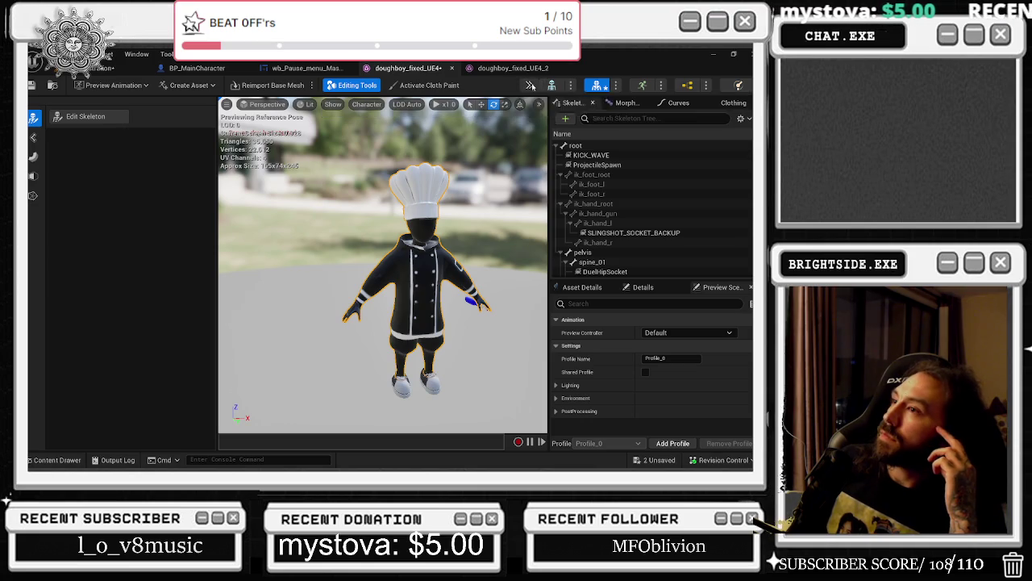
left_click(529, 84)
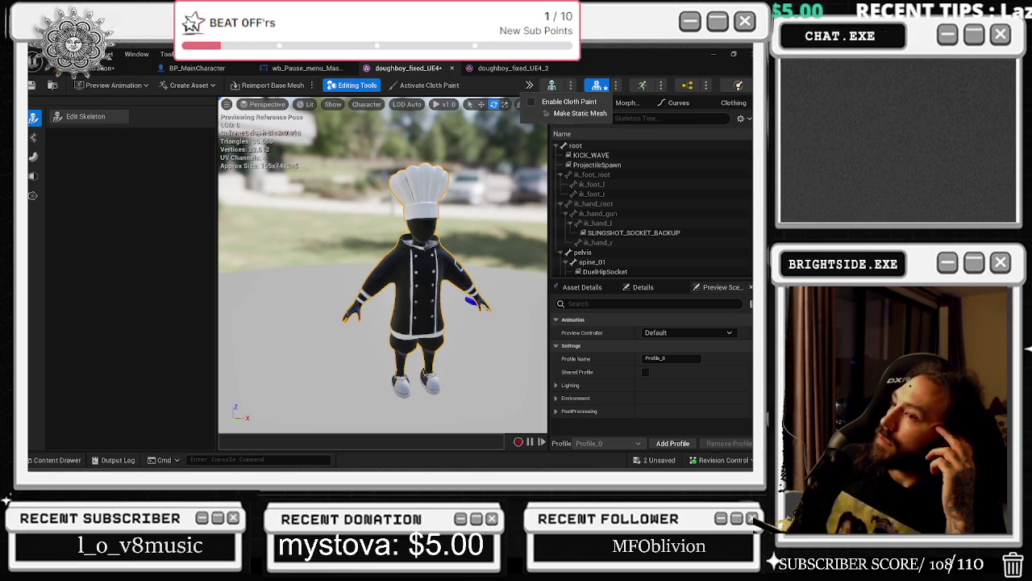
left_click(33, 137)
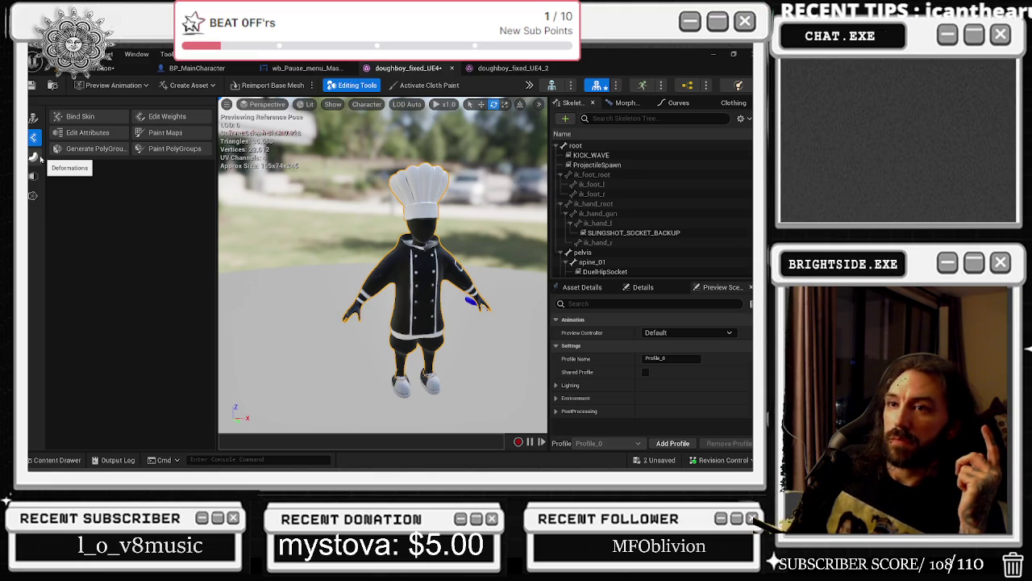
- Open Edit Attributes and name a new attribute 'skin'
left_click(102, 135)
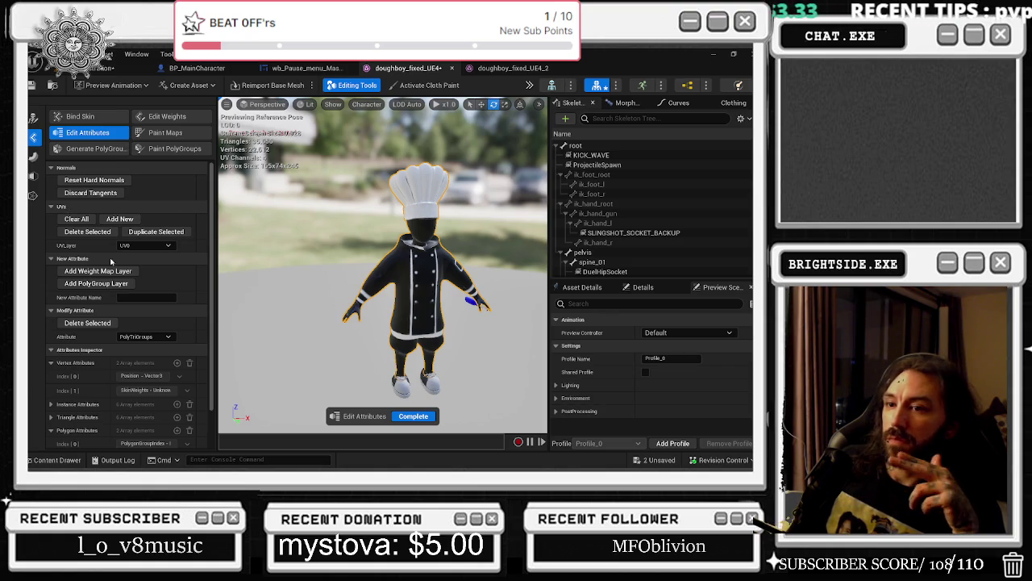
left_click(121, 274)
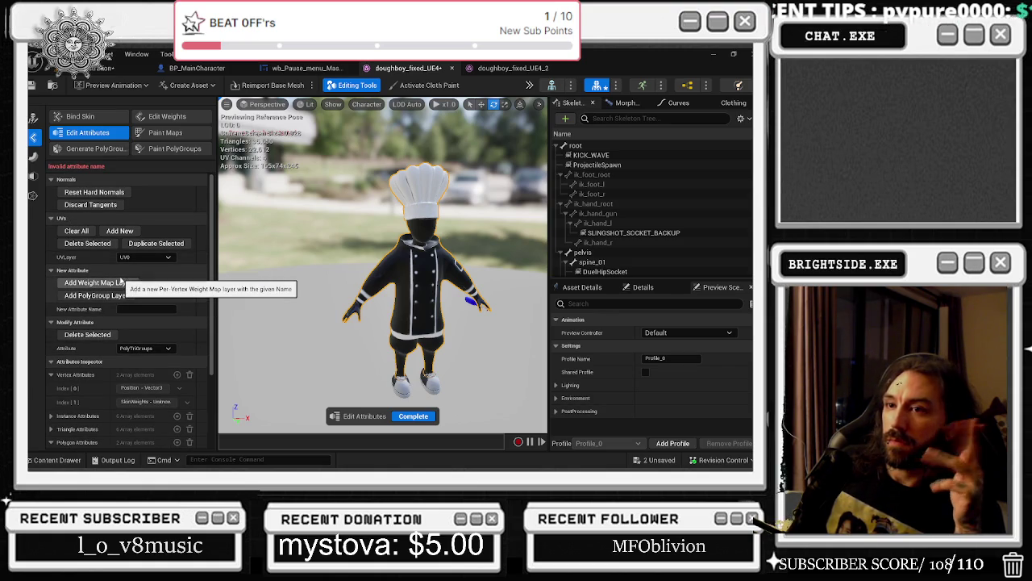
left_click(147, 309)
type("skin")
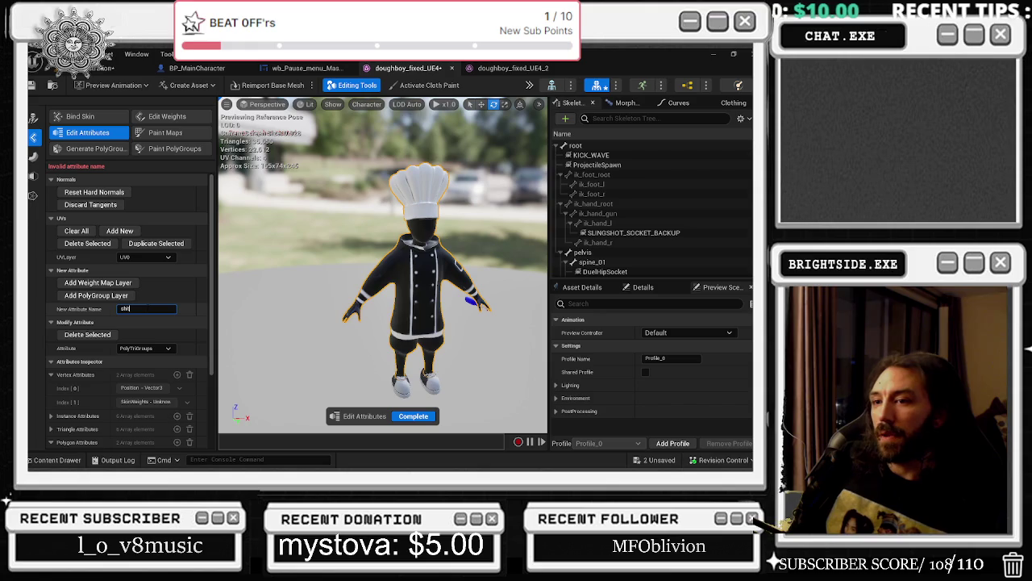
key("Return")
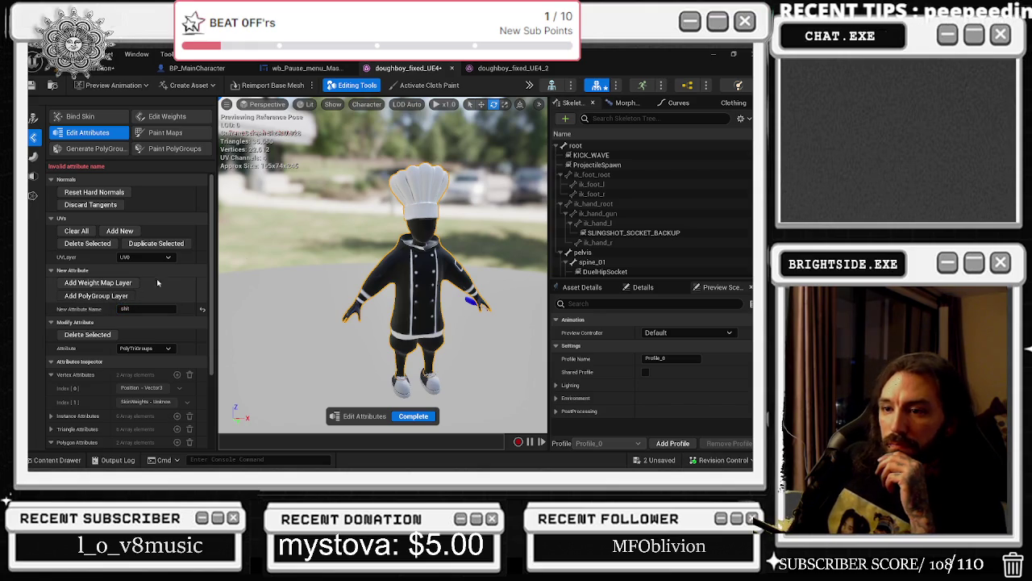
- Add 'skin' to the chef mesh as both a polygroup layer and a weight map layer
left_click(96, 295)
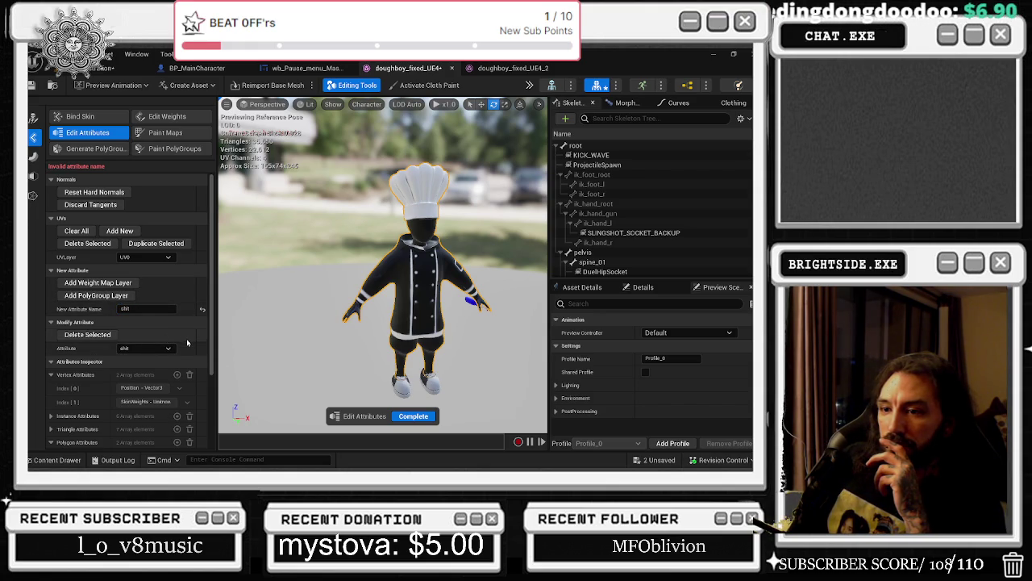
left_click(141, 347)
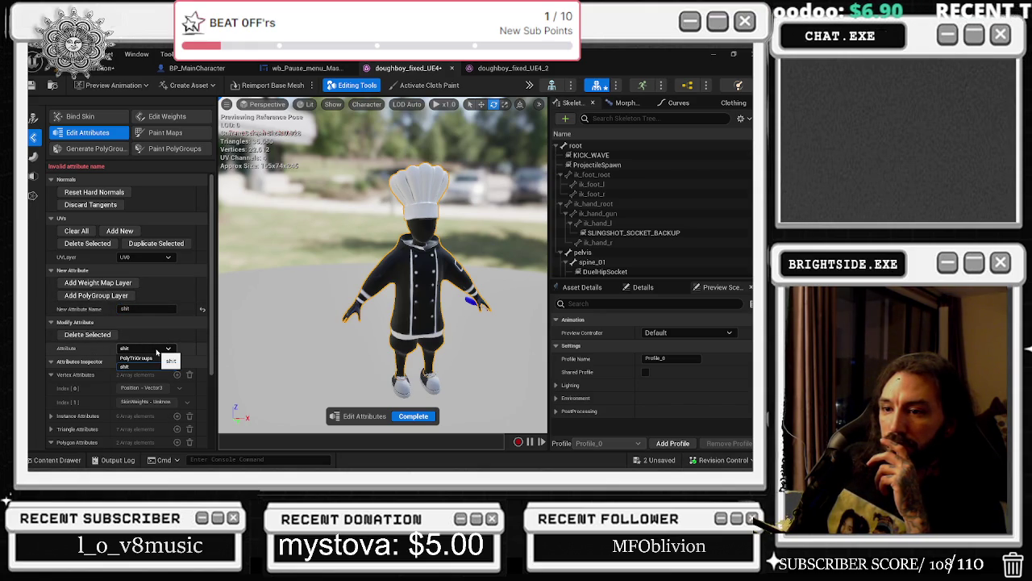
left_click(157, 353)
scroll(392, 258, "up", 2)
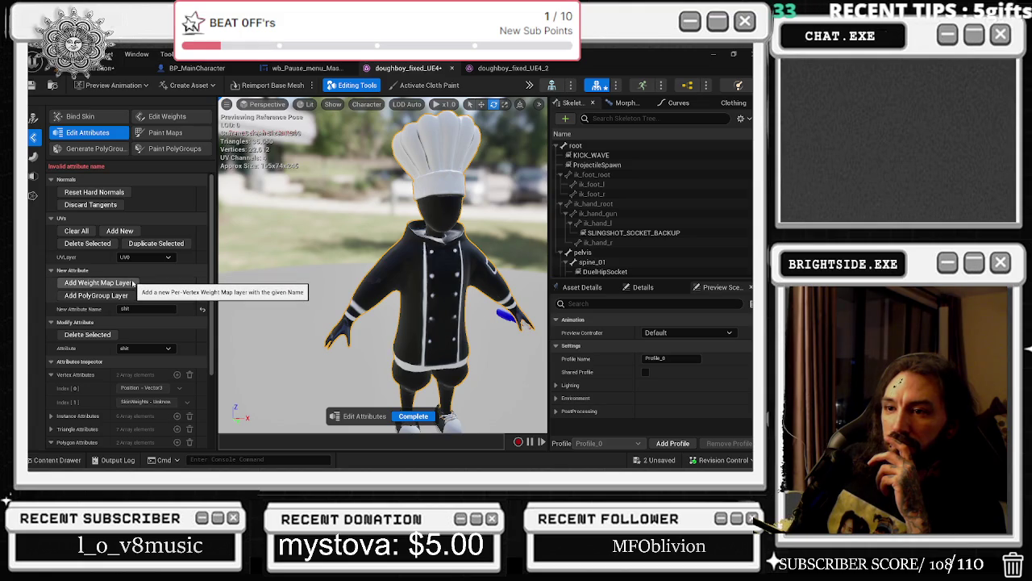
left_click(98, 283)
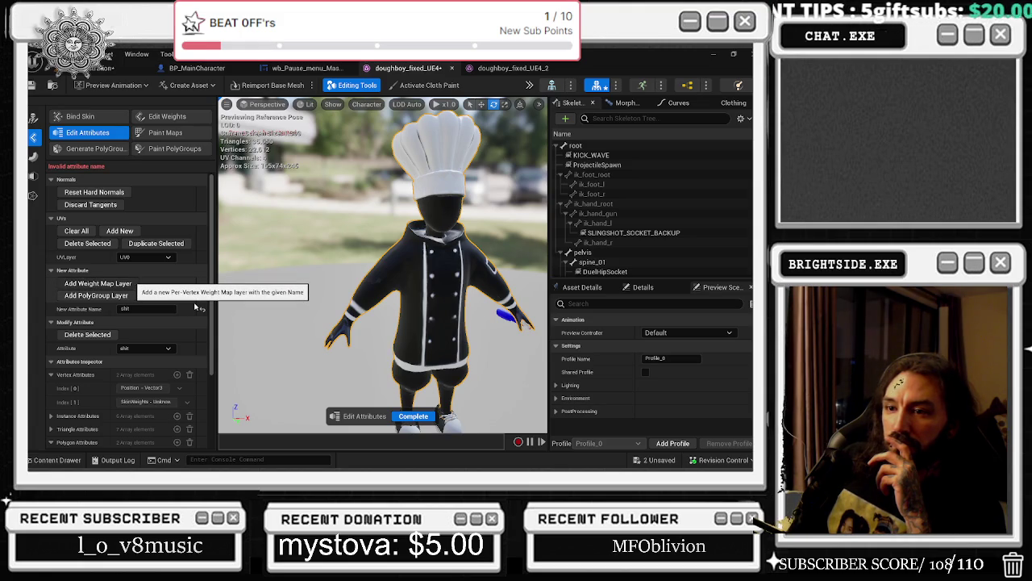
- Close the doughboy_fixed_UE4 mesh editor
scroll(185, 331, "down", 1)
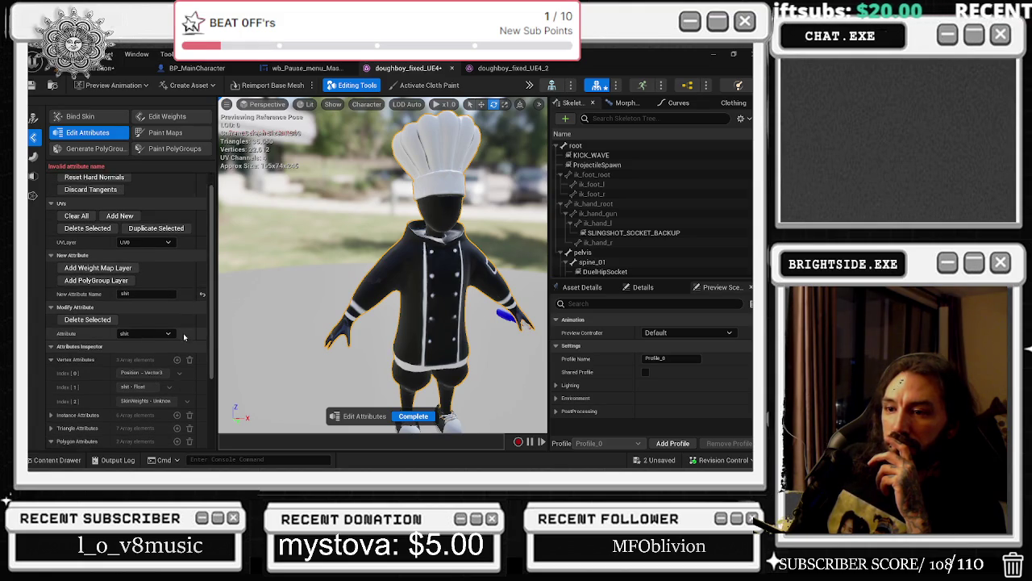
scroll(182, 347, "down", 3)
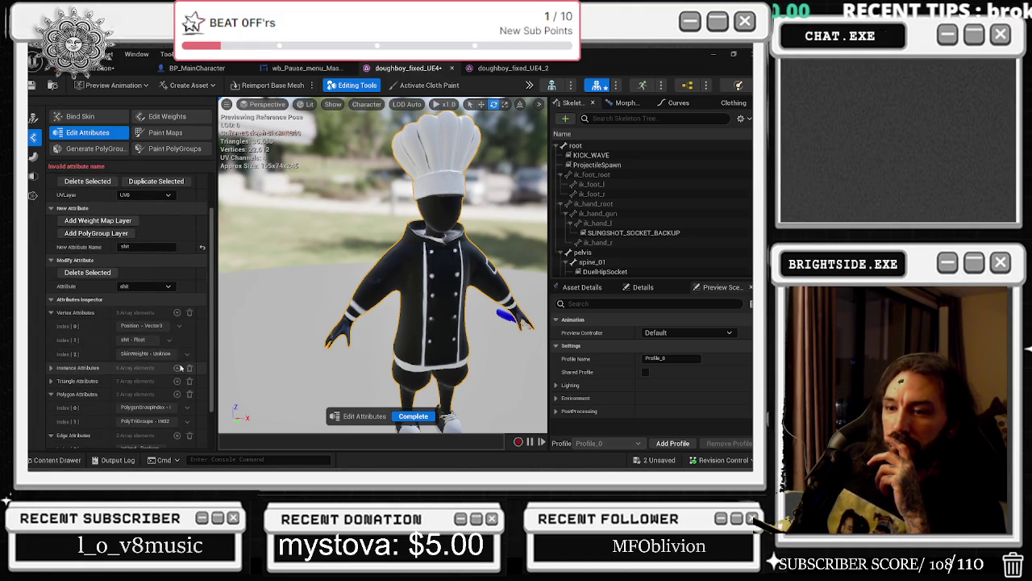
scroll(178, 355, "up", 4)
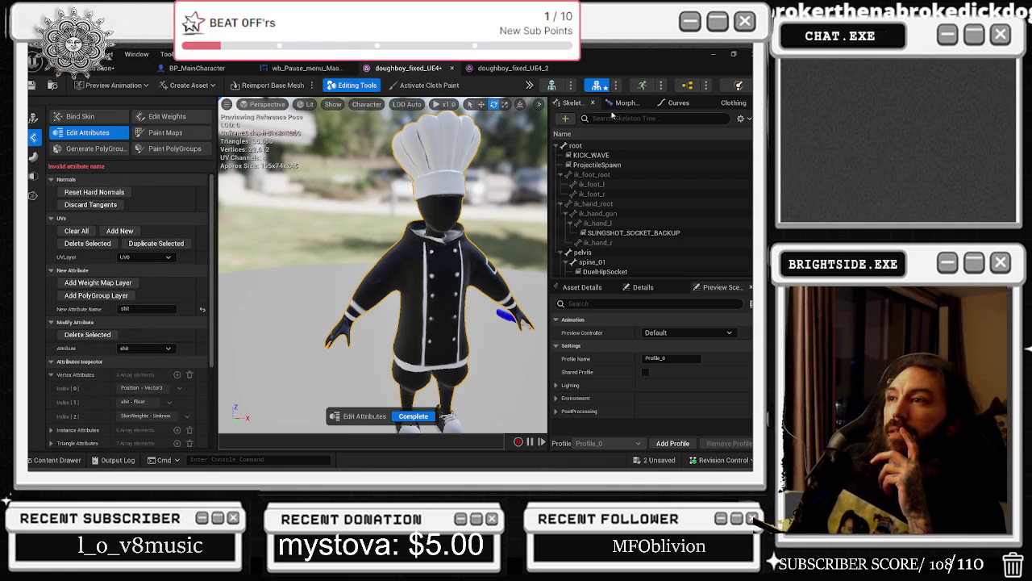
left_click(453, 69)
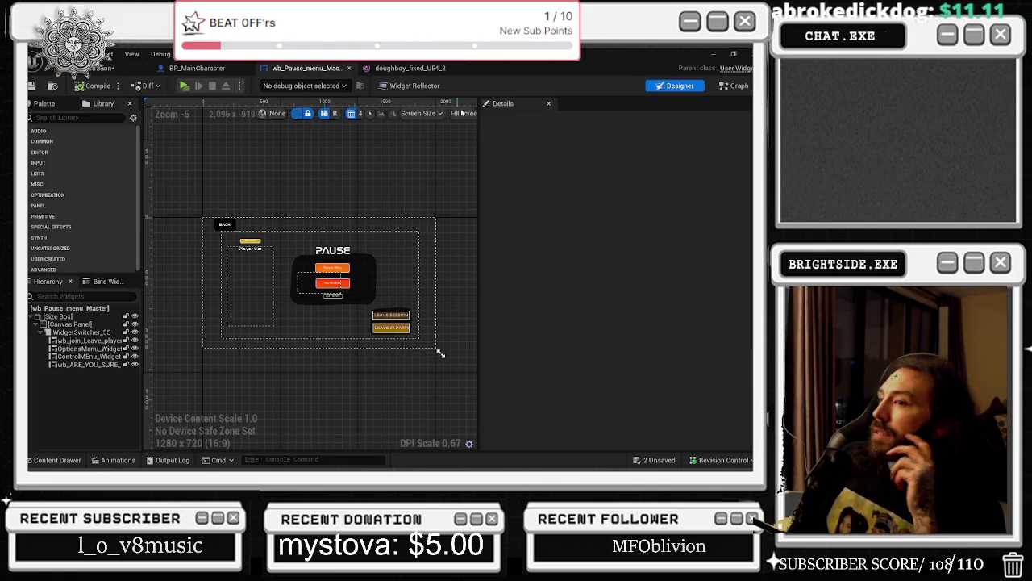
- Check BP_MainCharacter, bring up the doughboy_fixed_UE4_2 mesh editor, then close Unreal with Alt+F4
left_click(197, 68)
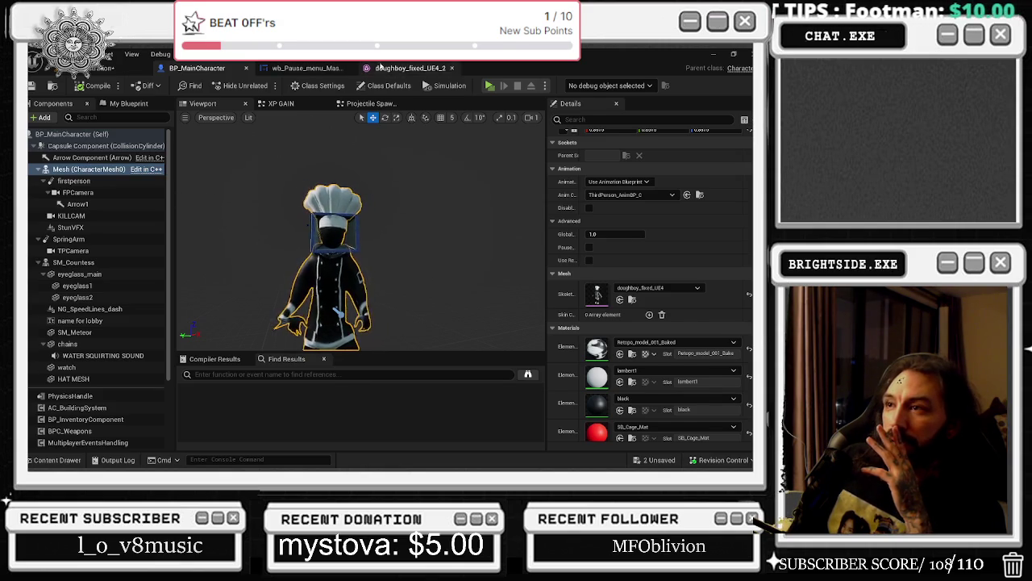
left_click(378, 68)
key("alt+F4")
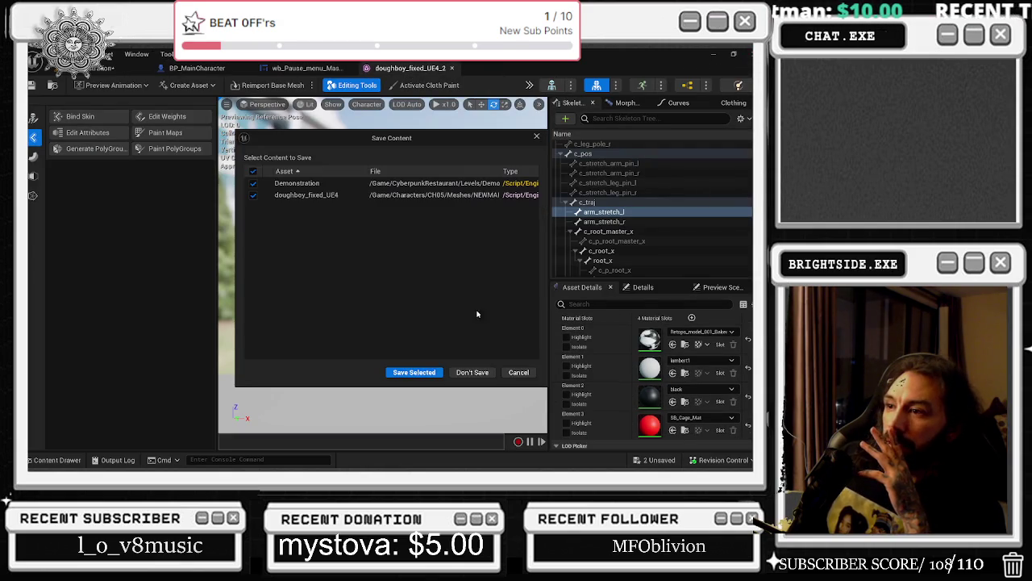
- Quit Unreal without saving the level or chef mesh, then open File Explorer
left_click(487, 374)
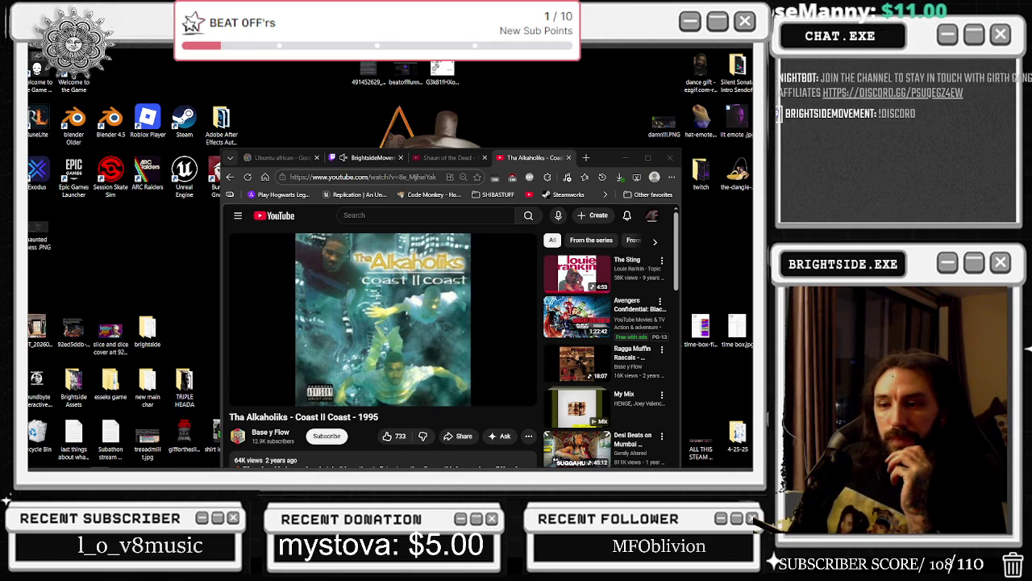
left_click(63, 460)
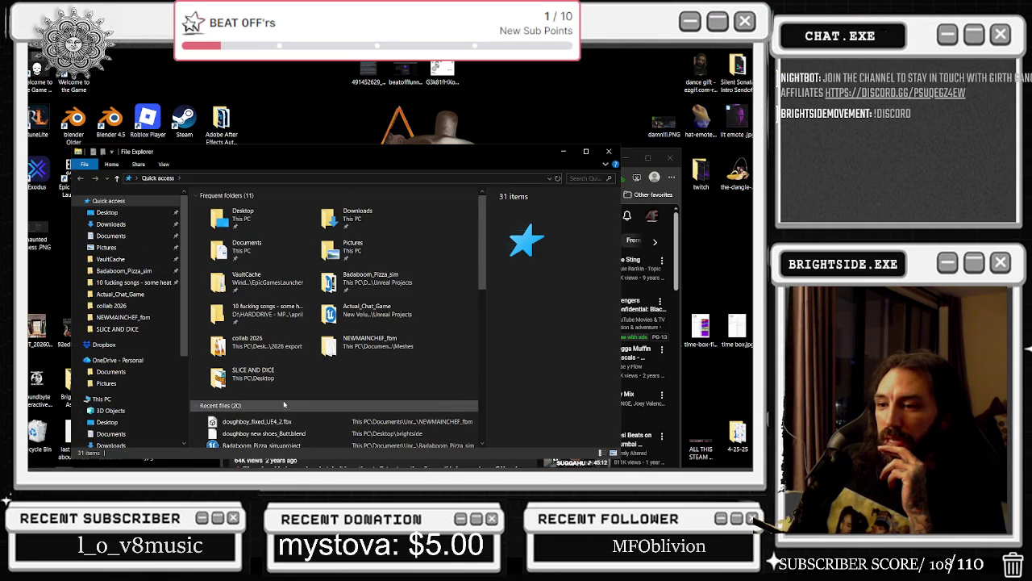
scroll(270, 430, "down", 1)
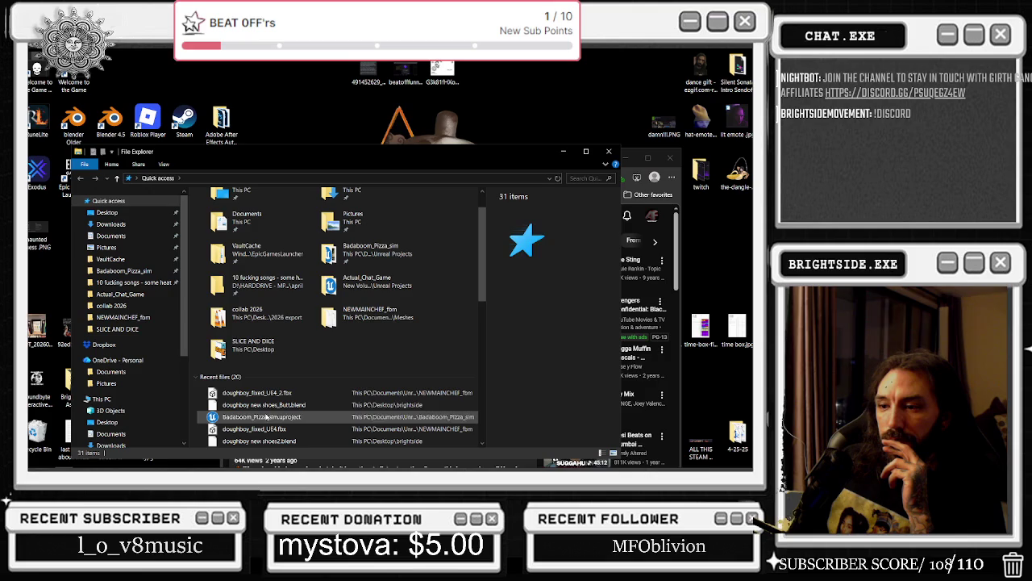
left_click(267, 417)
left_click(563, 152)
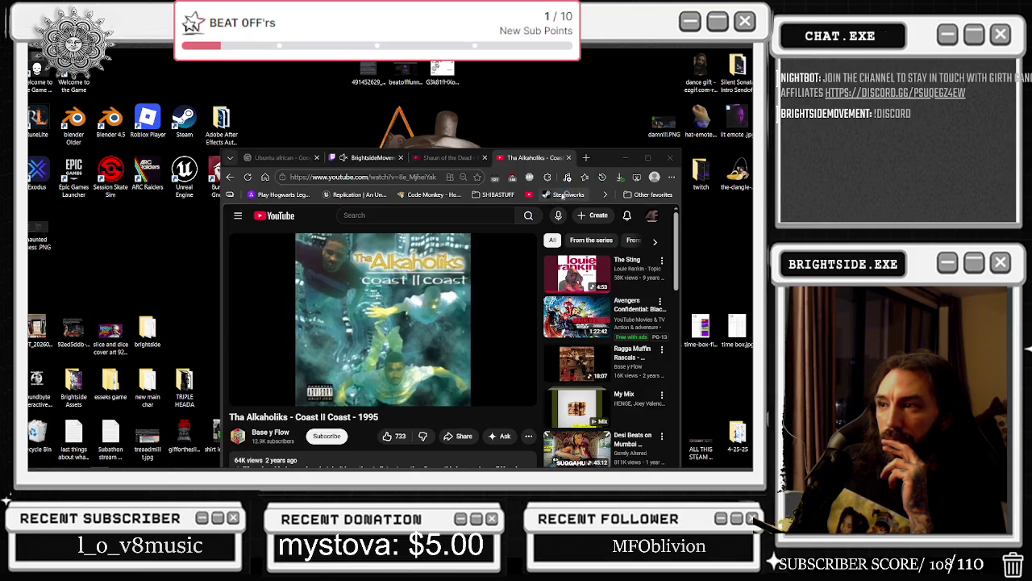
left_click(625, 157)
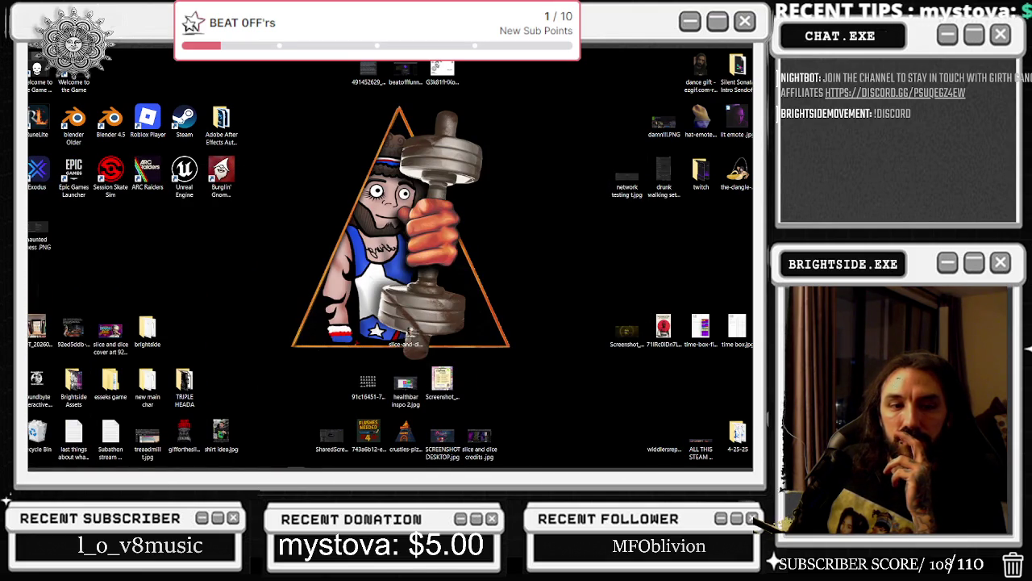
mouse_move(58, 468)
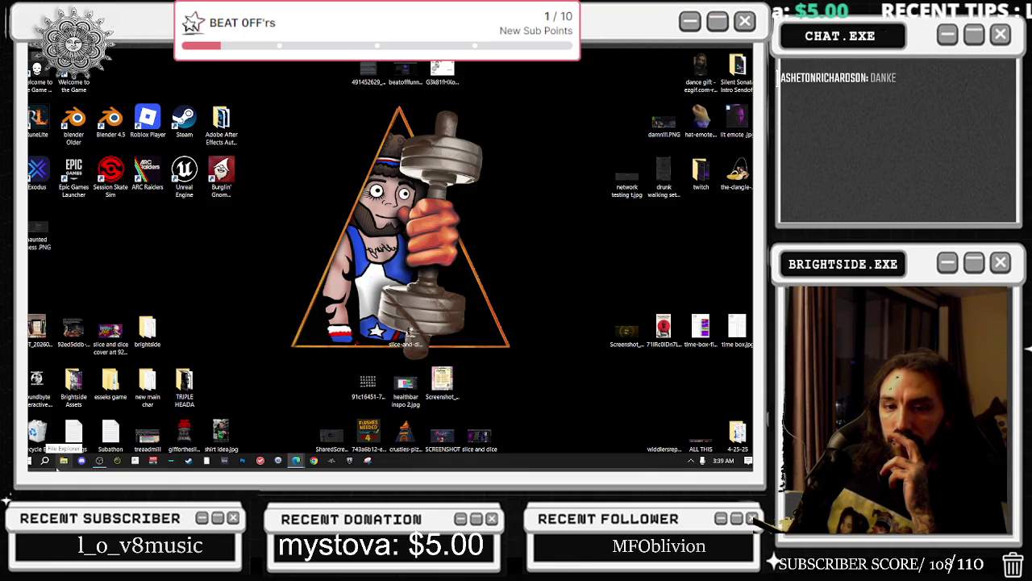
mouse_move(269, 113)
left_mouse_down()
mouse_move(202, 173)
mouse_move(67, 227)
mouse_move(45, 283)
left_mouse_up()
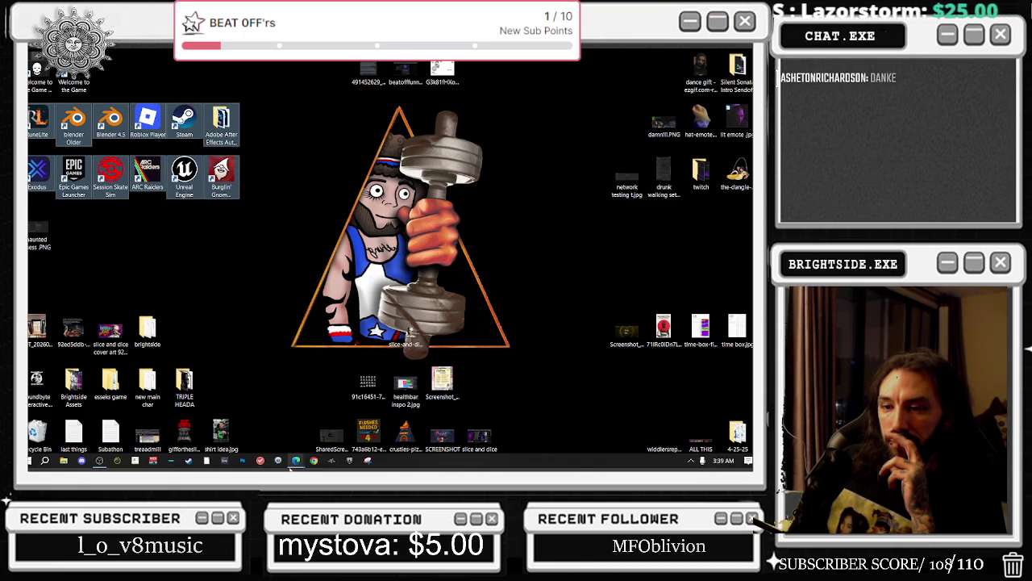
mouse_move(290, 466)
left_click(243, 413)
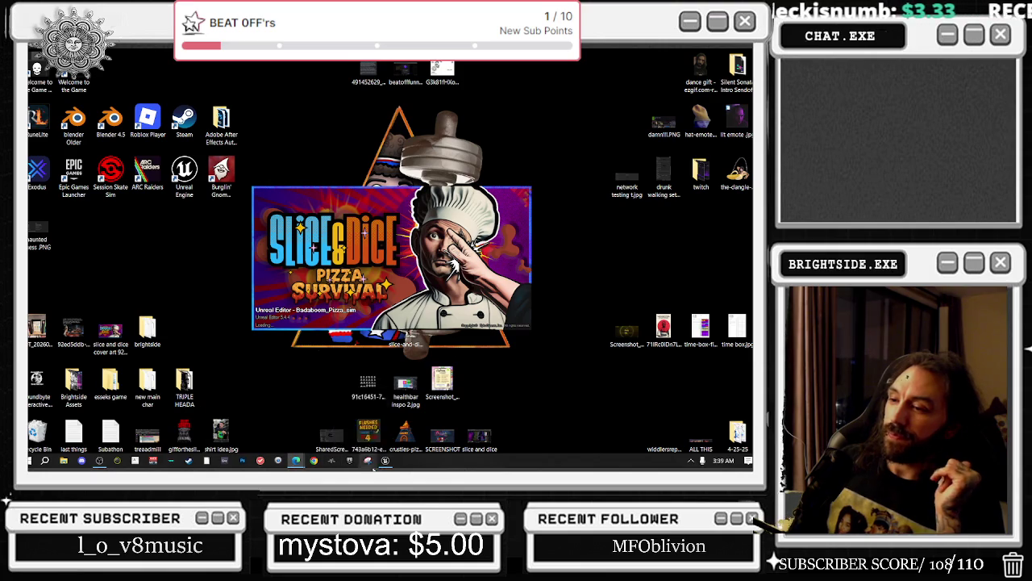
- Relaunch the Badaboom_Pizza_sim project and bring up the taskbar menu while it loads
mouse_move(386, 467)
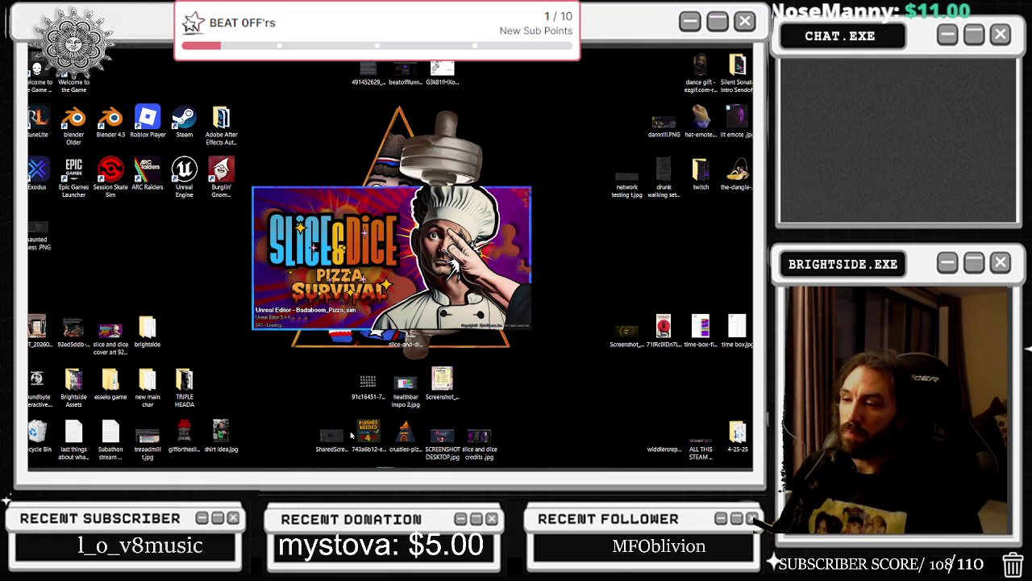
right_click(592, 454)
right_click(593, 454)
left_click(613, 410)
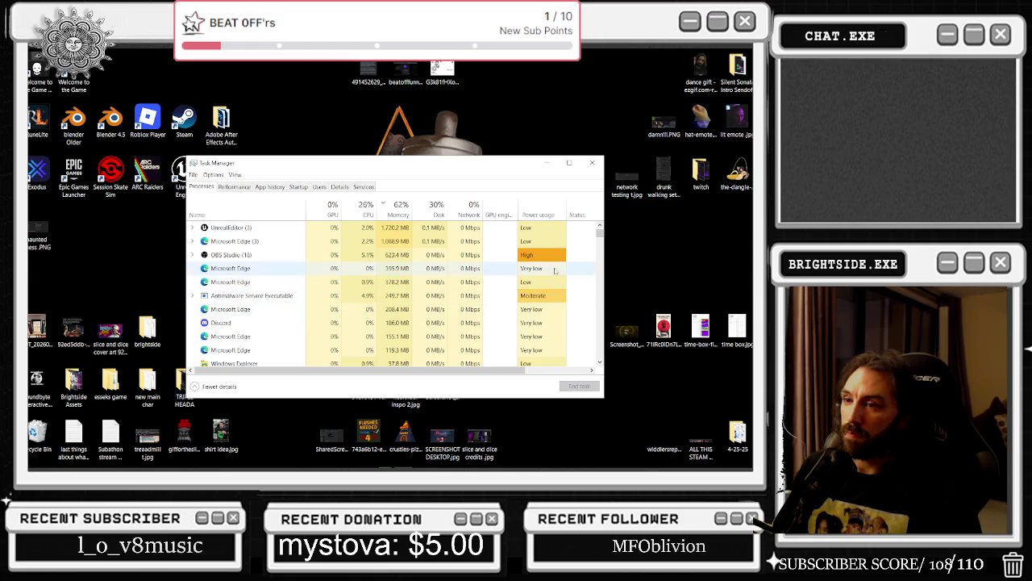
scroll(276, 274, "down", 1)
scroll(277, 274, "down", 1)
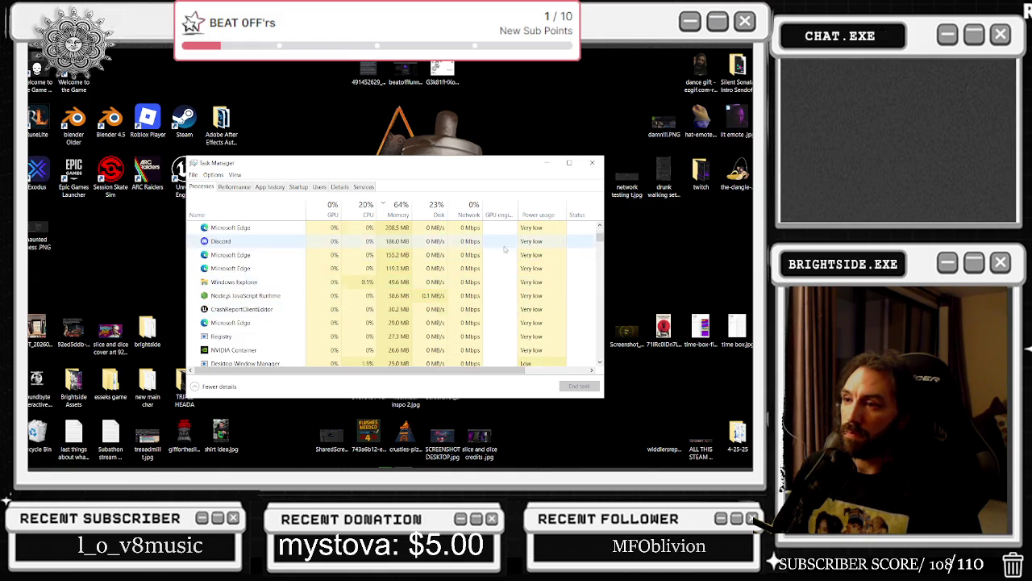
scroll(505, 249, "up", 2)
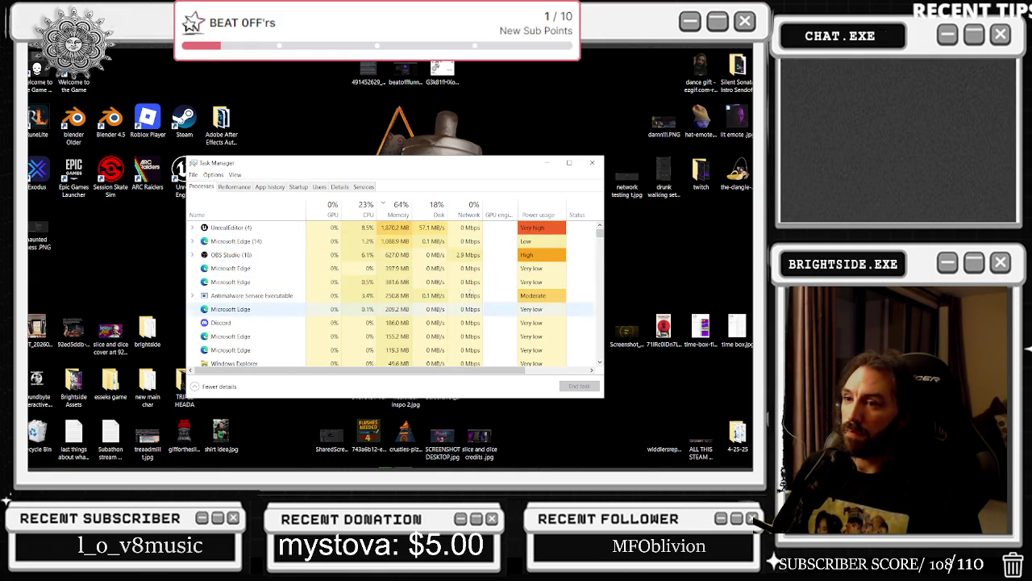
left_click(592, 162)
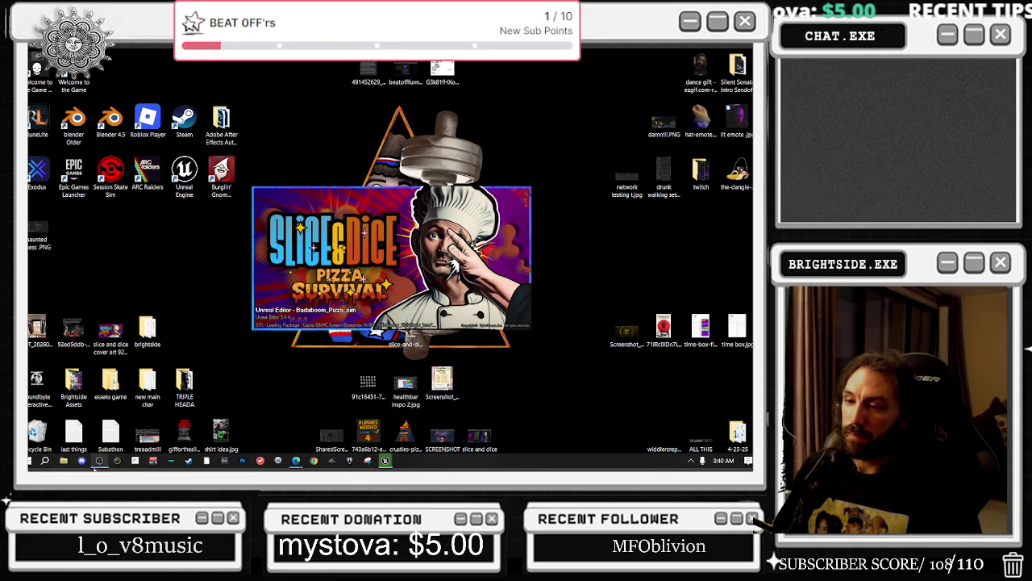
- Quit Discord from its tray icon and bring the loaded Unreal editor window forward
left_click(83, 462)
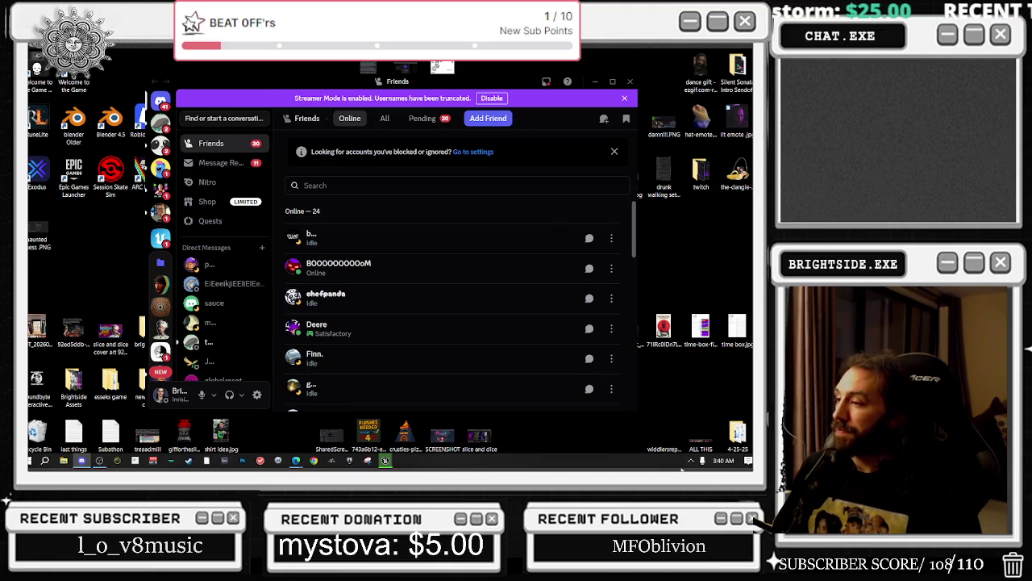
left_click(690, 461)
right_click(692, 443)
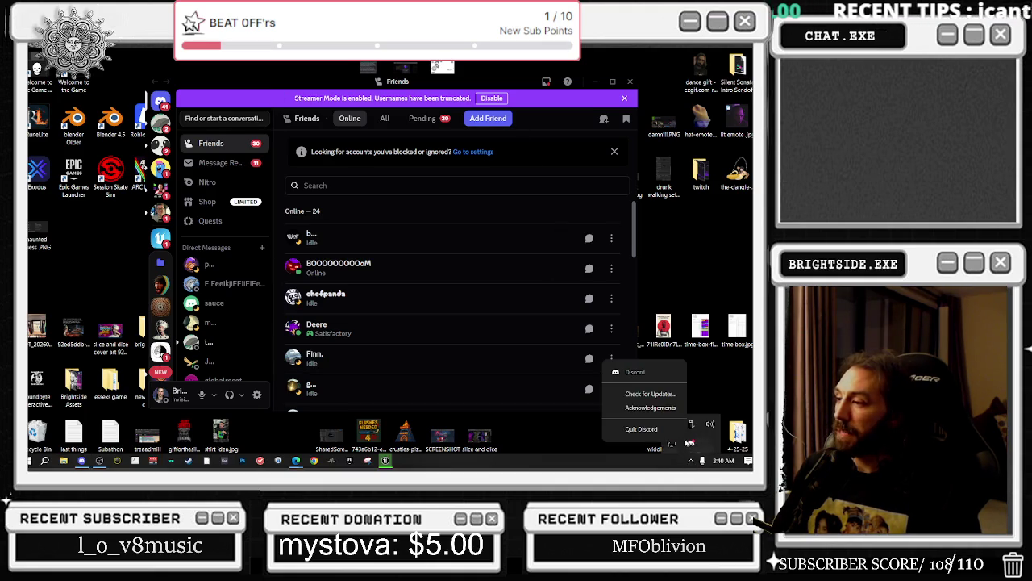
left_click(656, 430)
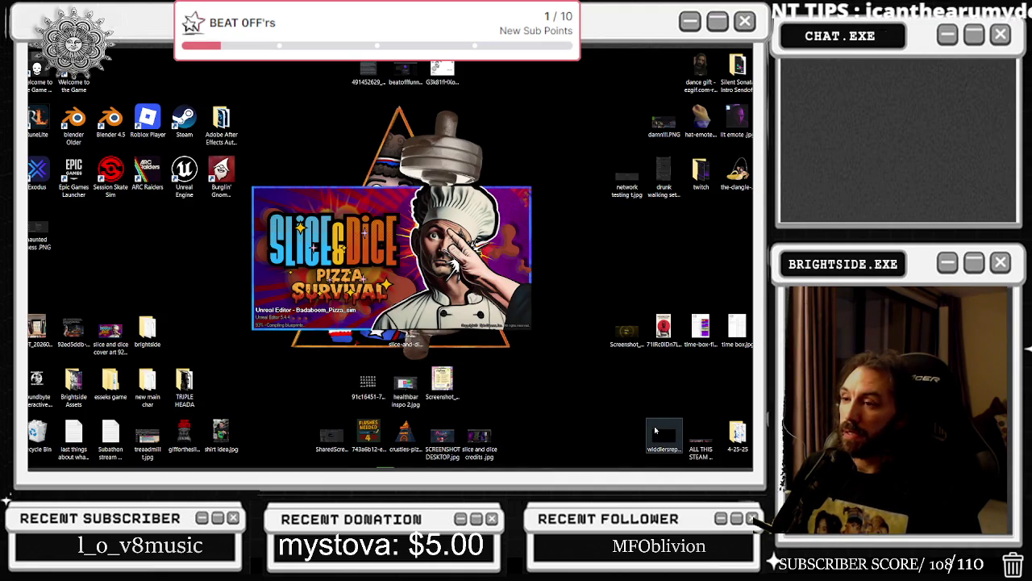
mouse_move(408, 461)
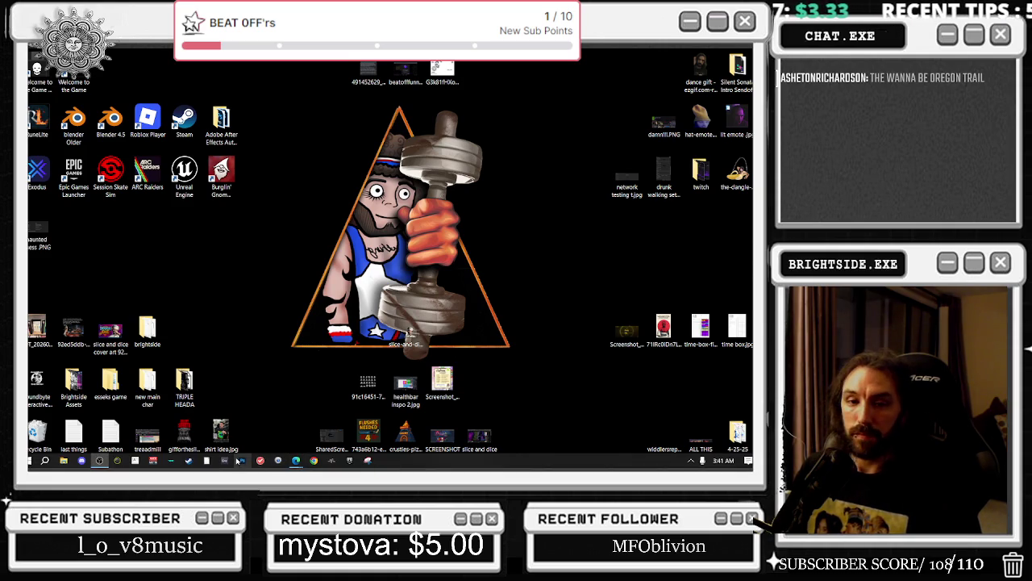
left_click(242, 464)
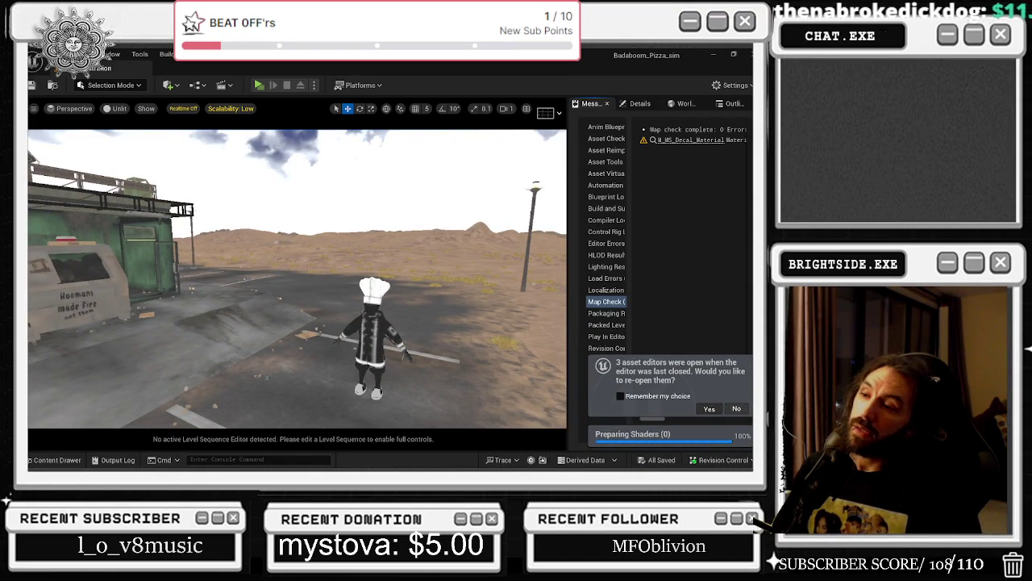
- Reopen last session's asset editors, cycle through them, and frame the chef in the doughboy mesh preview
left_click(709, 408)
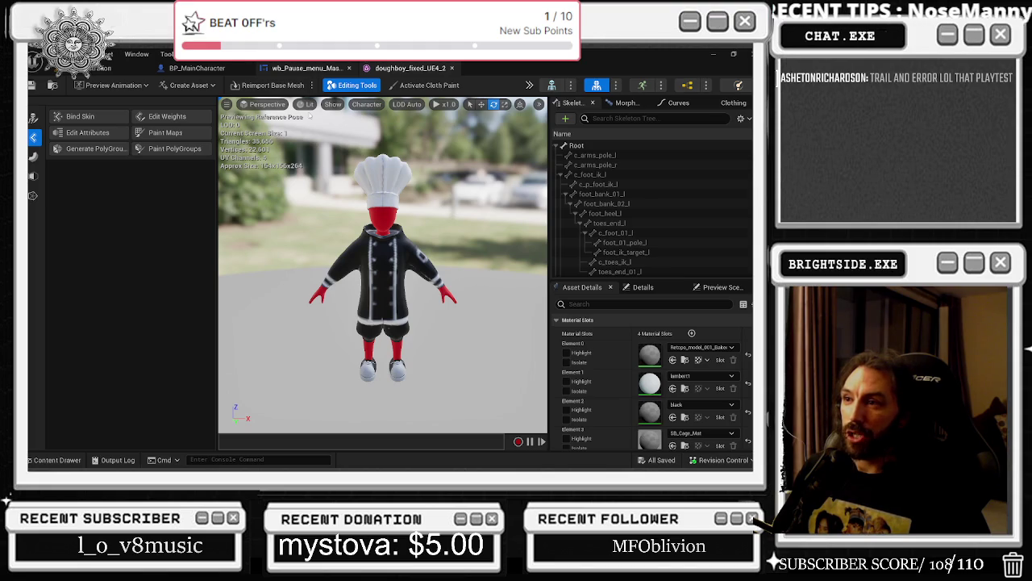
left_click(305, 70)
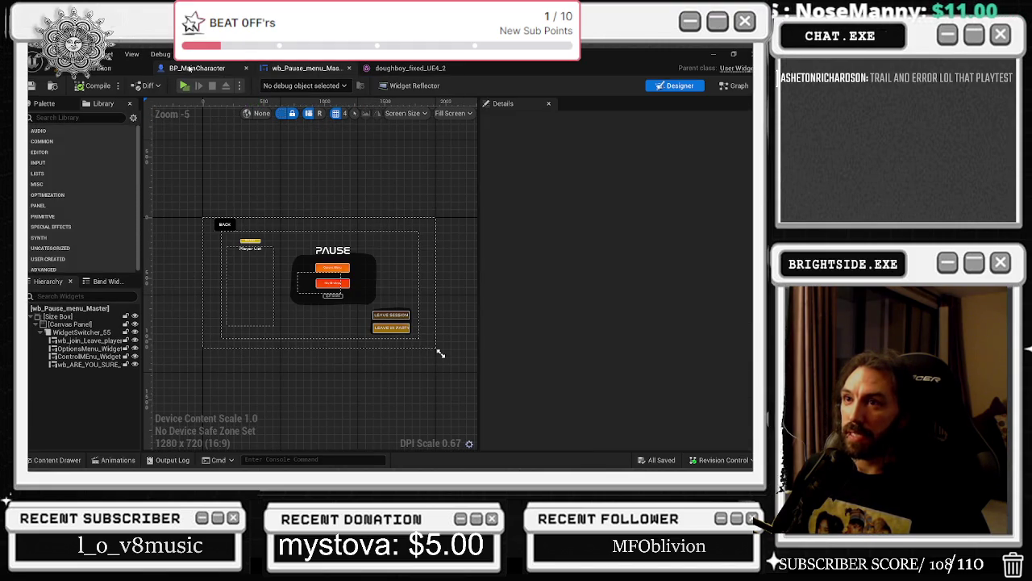
key("ctrl+Tab")
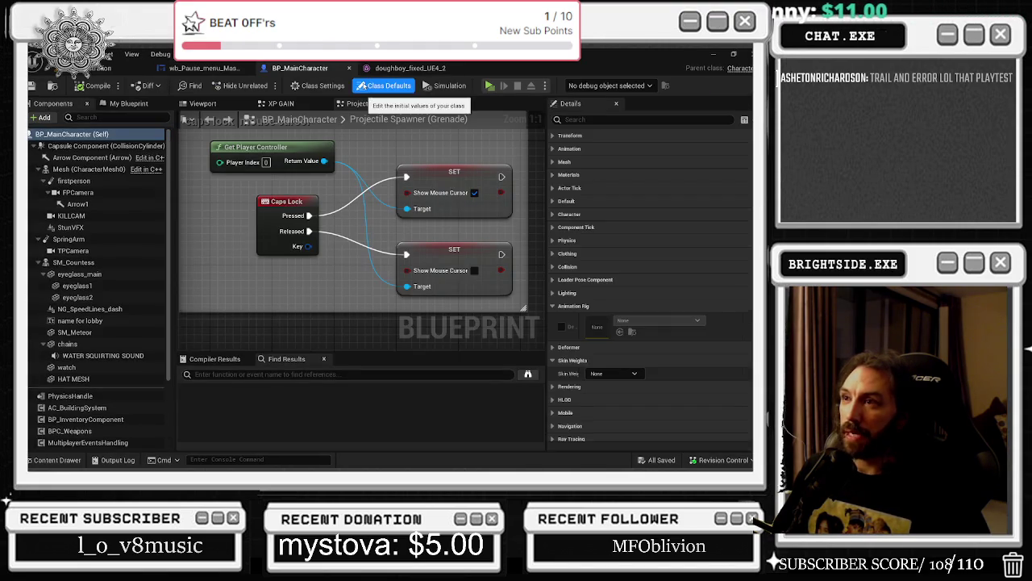
key("ctrl+Tab")
mouse_move(275, 136)
left_mouse_down()
mouse_move(280, 97)
mouse_move(416, 235)
left_mouse_up()
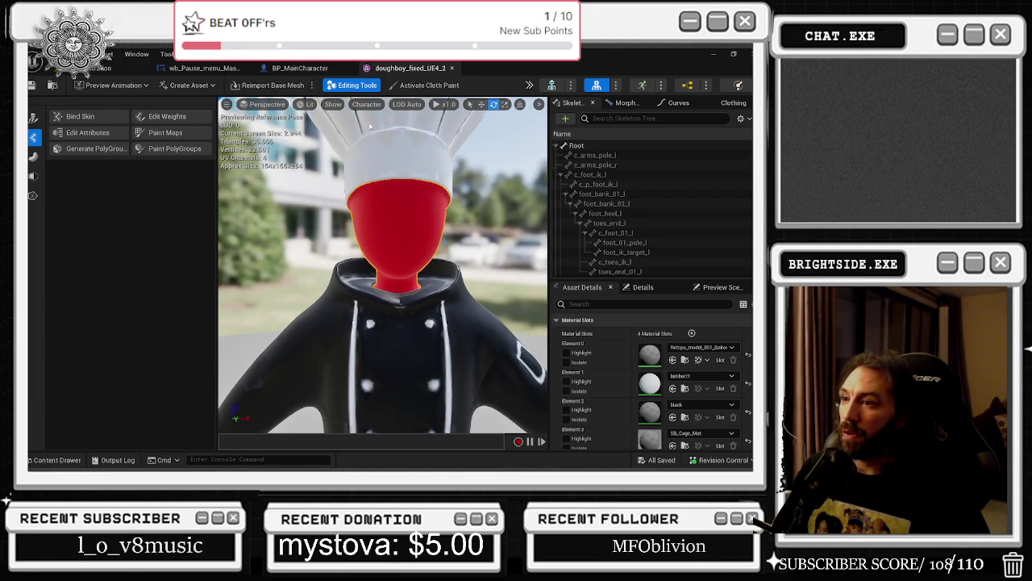
left_click(391, 297)
key("f")
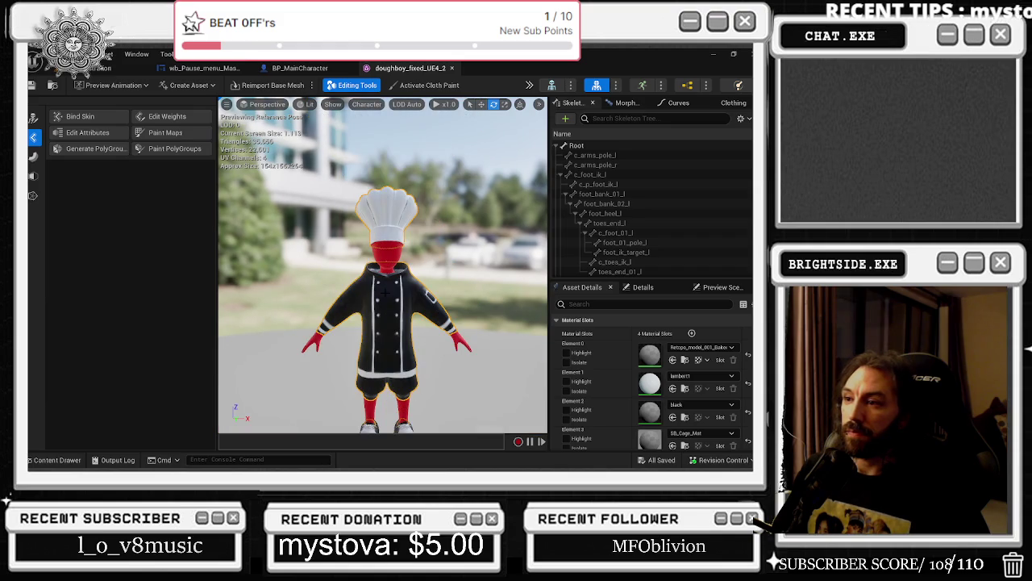
- Inspect the SM_Countess and Mesh components in BP_MainCharacter, then return to the level viewport
left_click(299, 67)
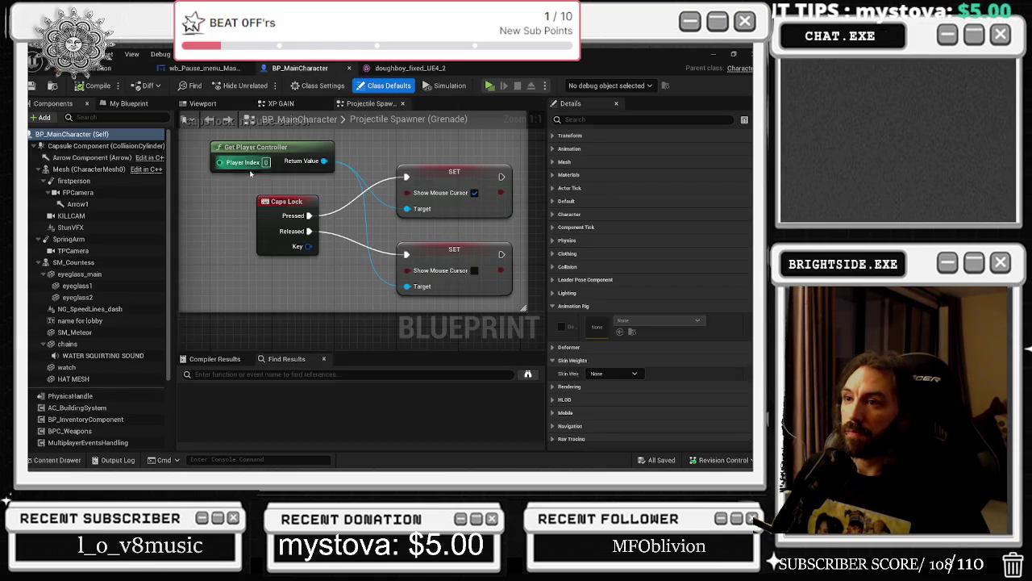
left_click(89, 262)
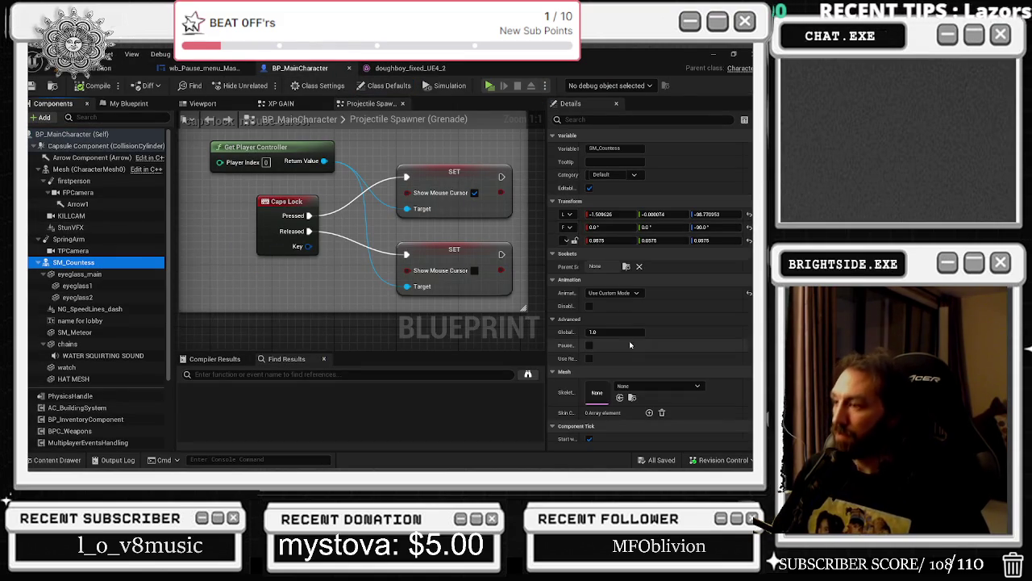
left_click(96, 170)
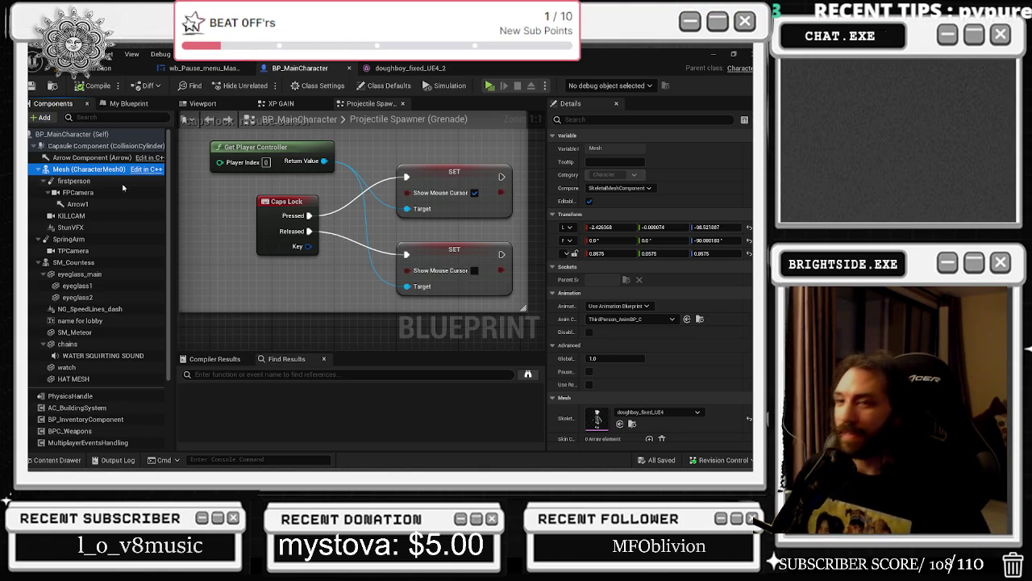
left_click(112, 68)
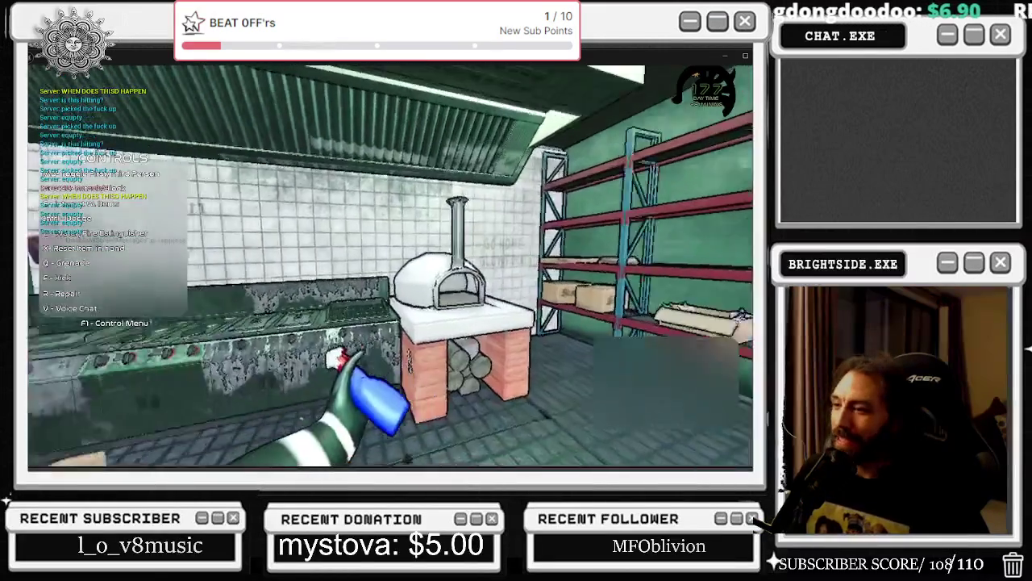
- Playtest in third-person view, try the Continue coin after dying, then stop play with Esc
key("Tab")
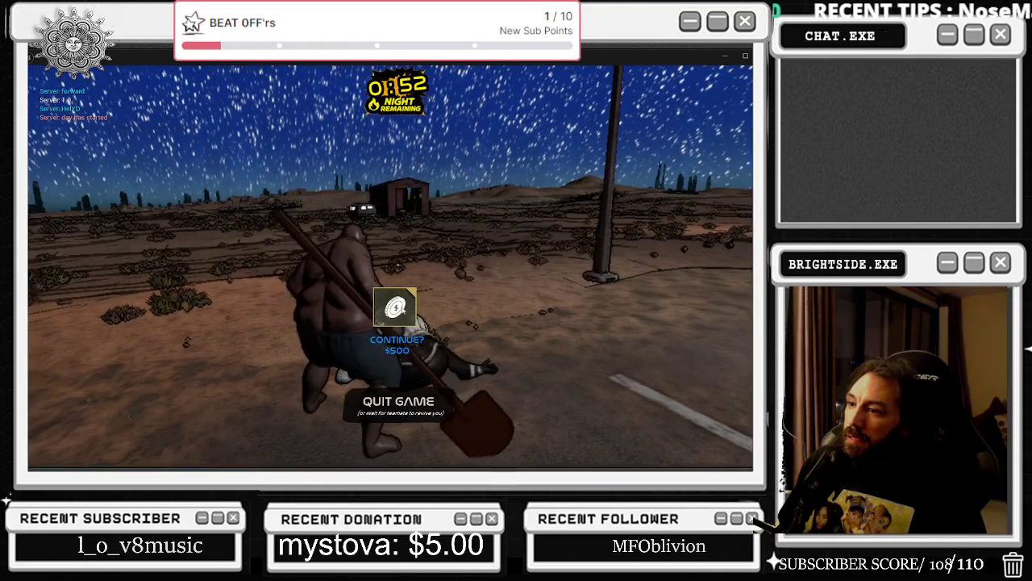
left_click(407, 311)
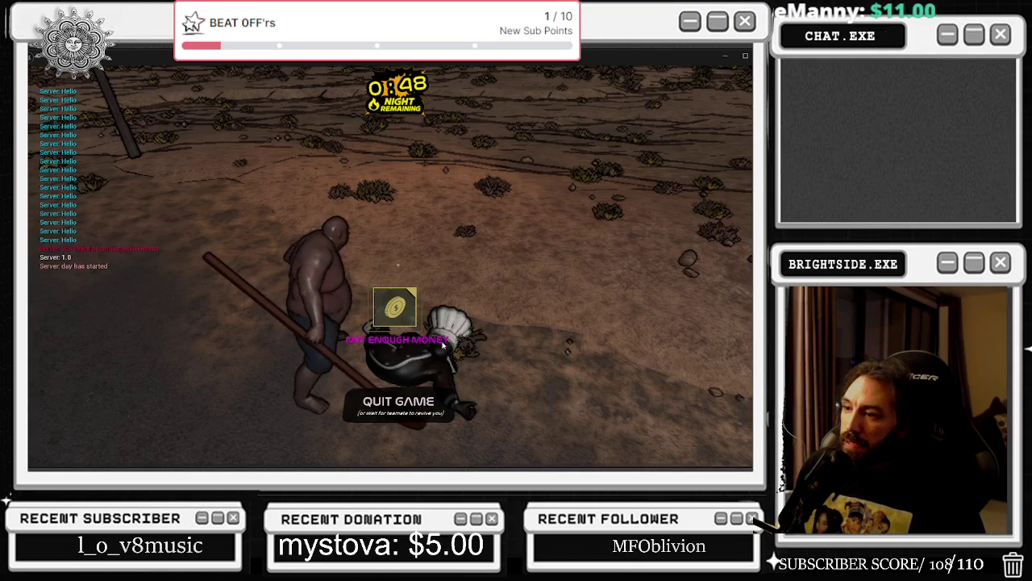
key("Escape")
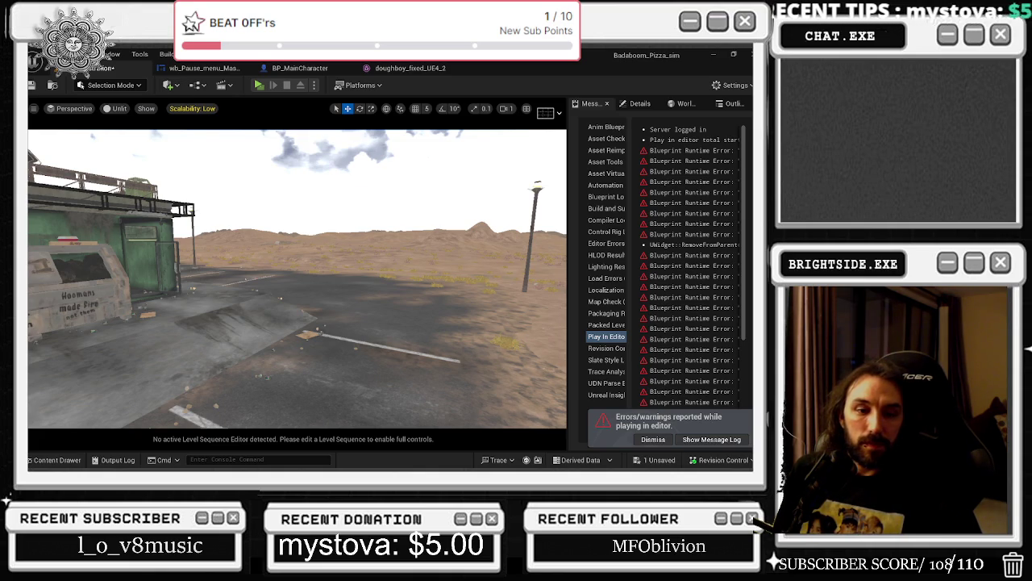
- Close Chrome's YouTube, polygroup search and material-slot search tabs, then quit the browser
key("alt+Tab")
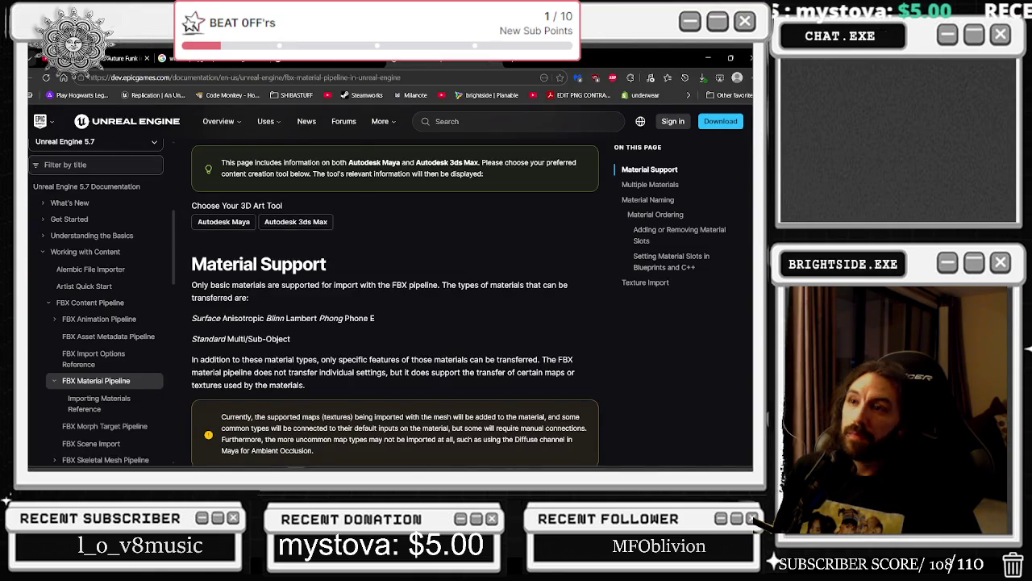
left_click(129, 58)
left_click(146, 58)
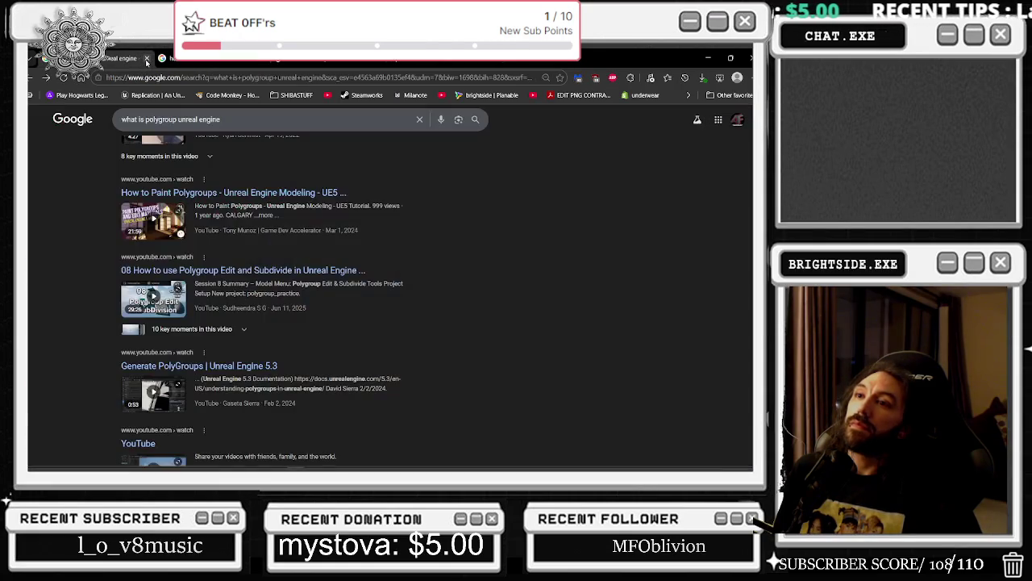
left_click(147, 58)
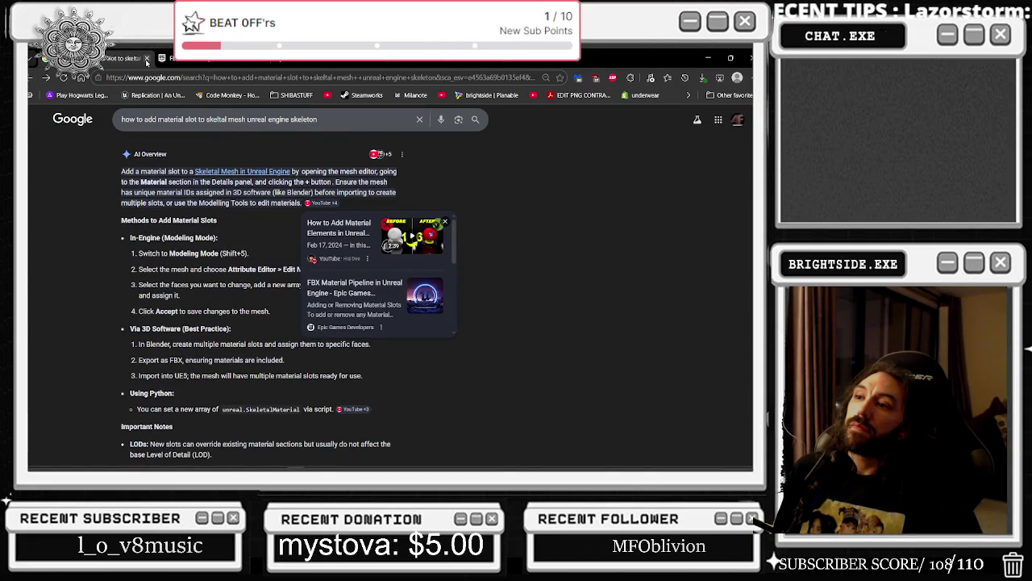
left_click(147, 58)
left_click(147, 58)
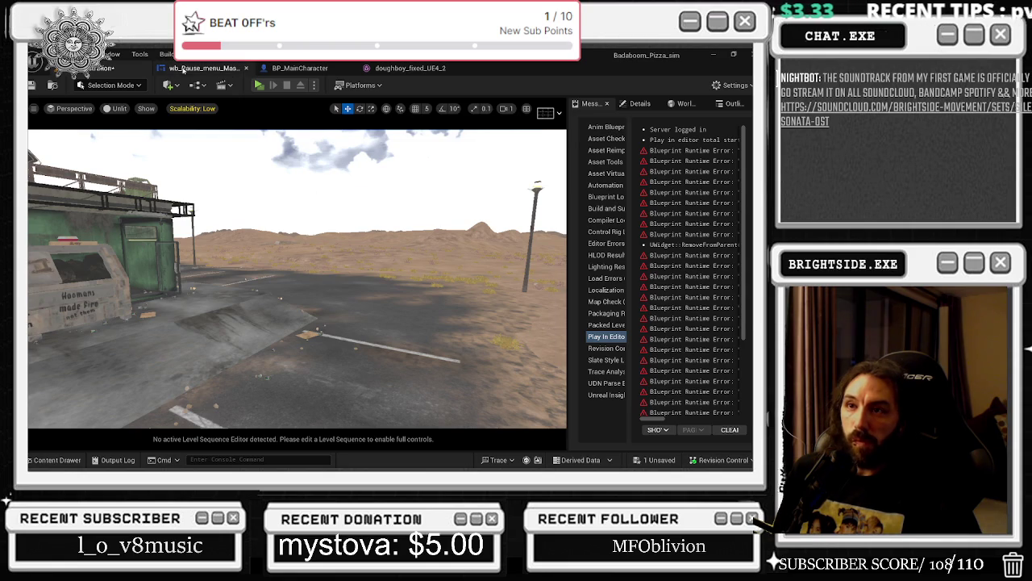
- Look through the pause menu widget, doughboy_fixed_UE4_2 mesh and level tabs, ending on BP_MainCharacter
left_click(198, 68)
left_click(300, 68)
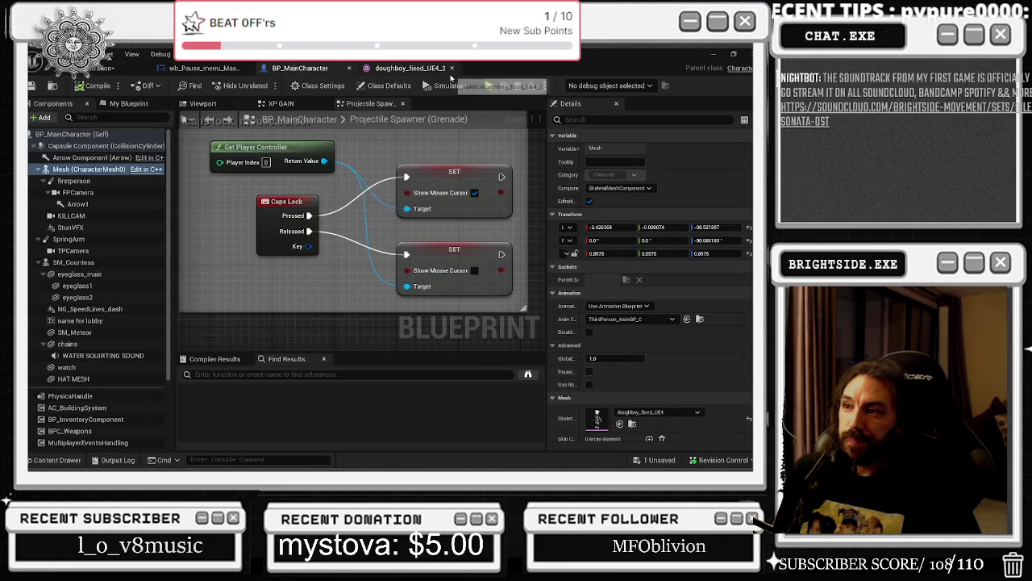
left_click(411, 68)
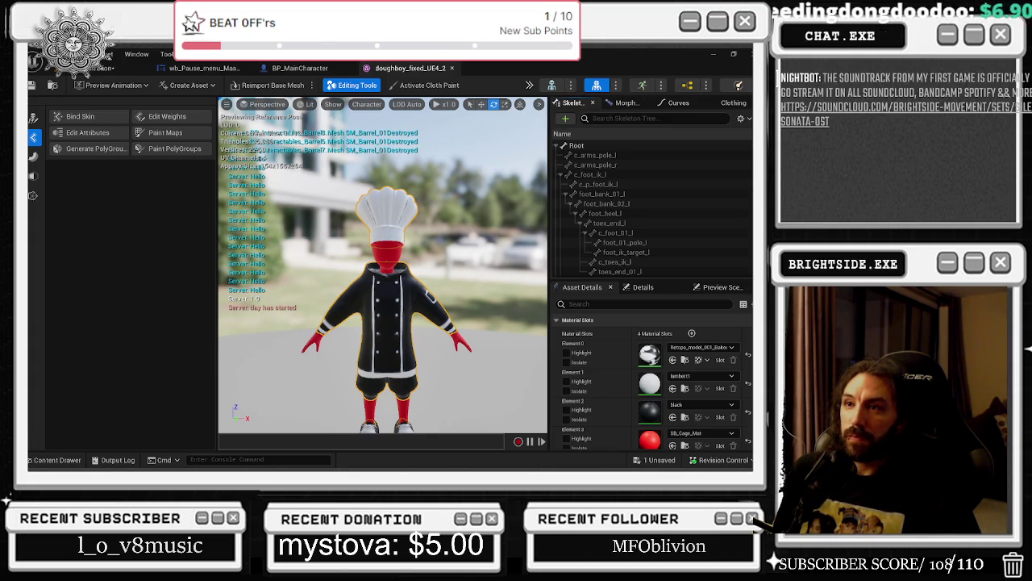
left_click(121, 68)
scroll(250, 212, "up", 2)
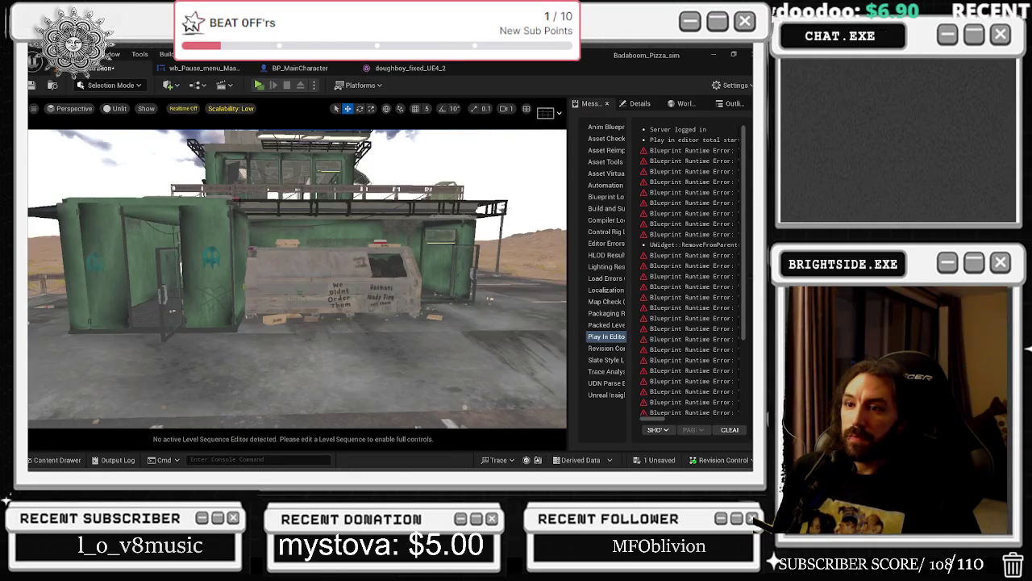
left_click(204, 68)
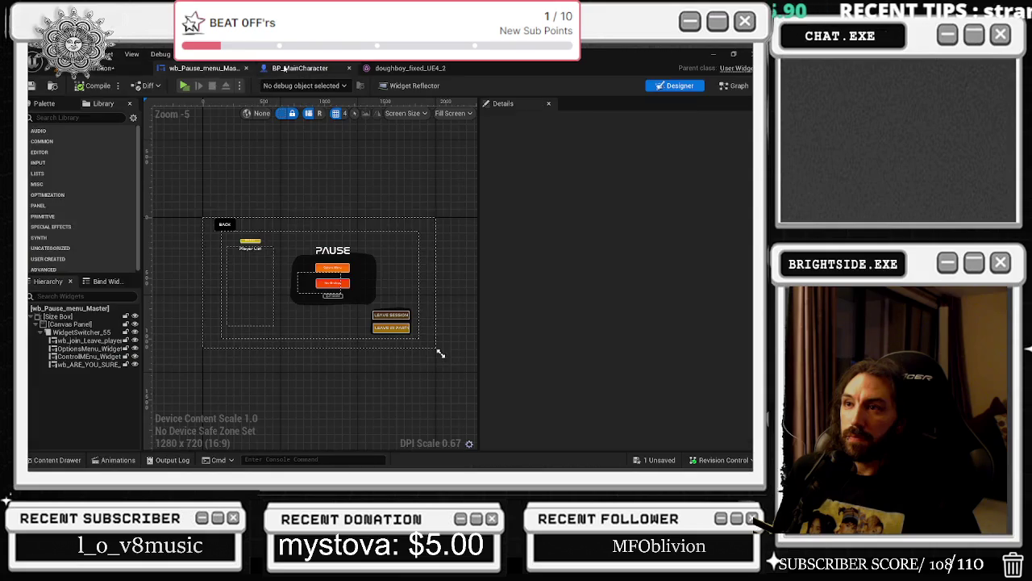
left_click(300, 67)
left_click(415, 68)
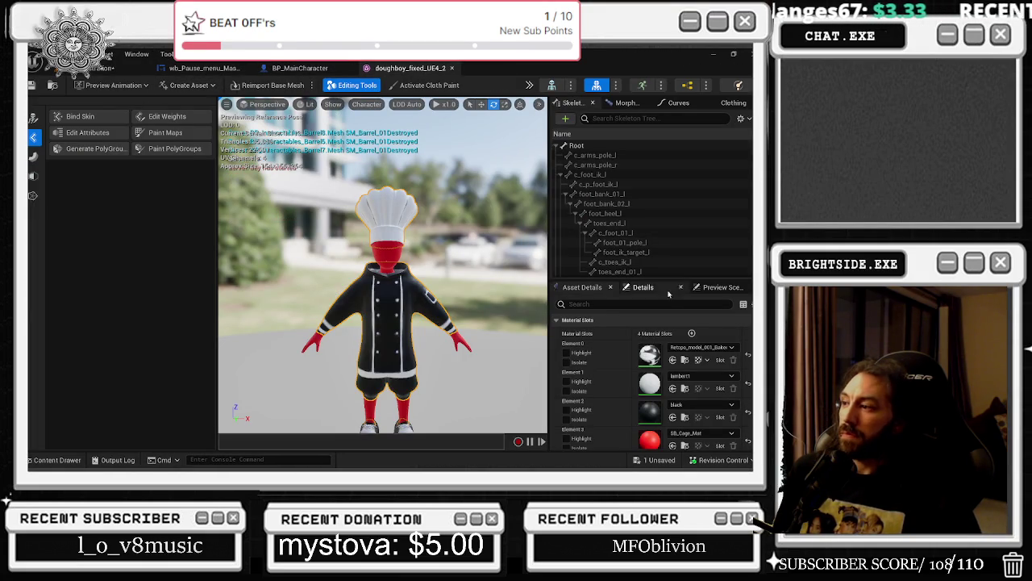
scroll(669, 324, "down", 2)
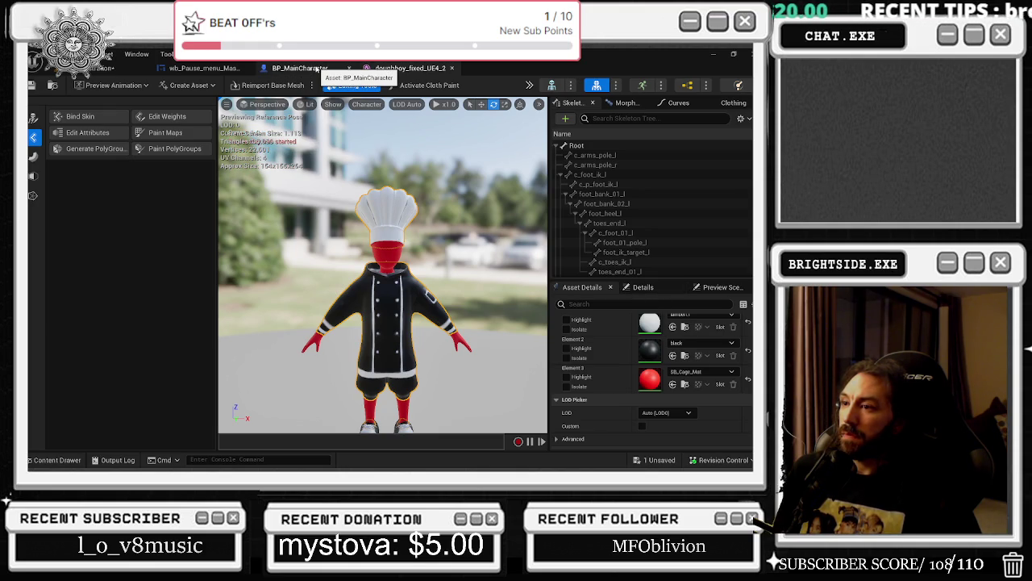
left_click(317, 69)
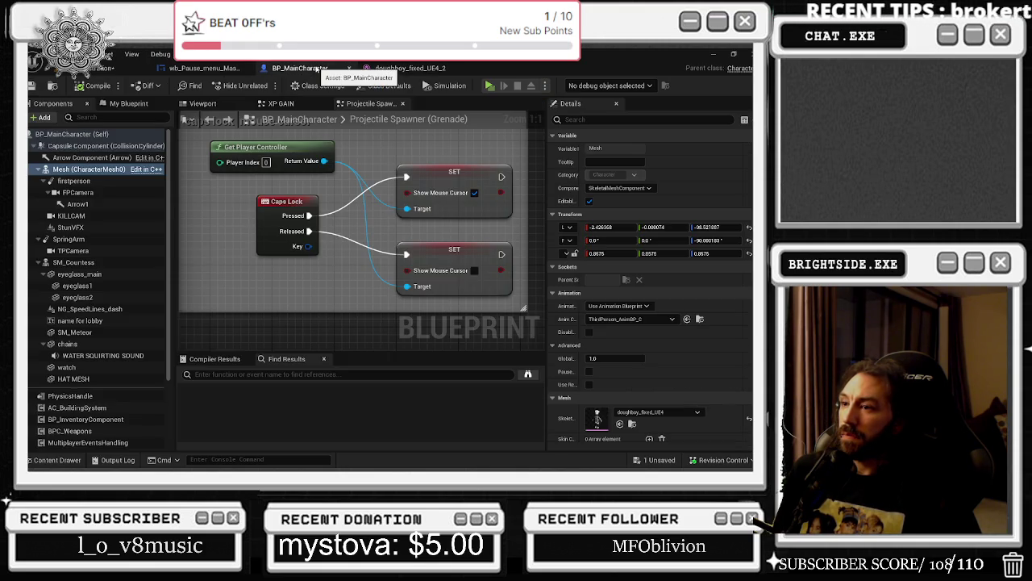
- Browse the project assets up through the Meshes and CH05 folders
left_click(57, 464)
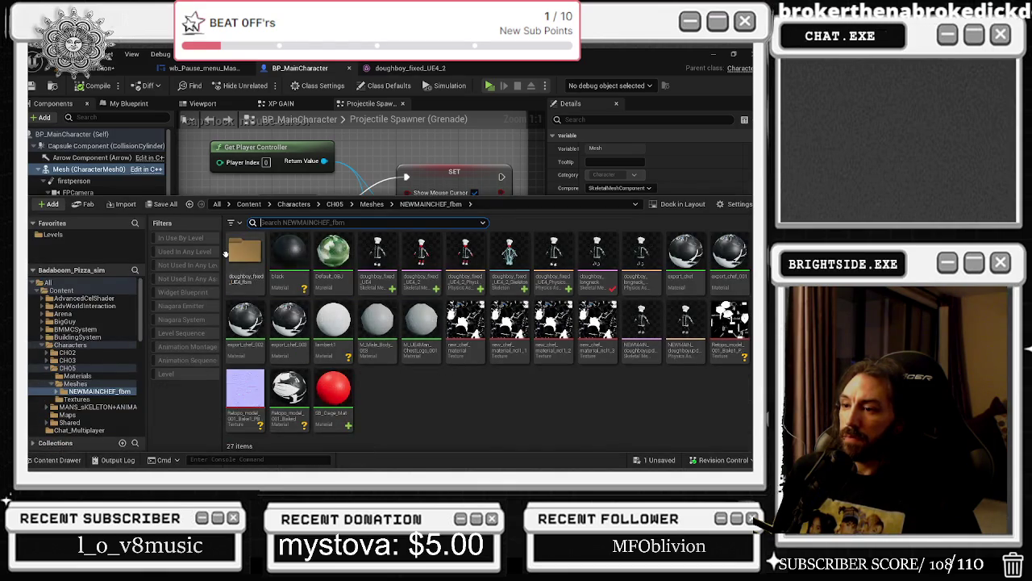
left_click(372, 204)
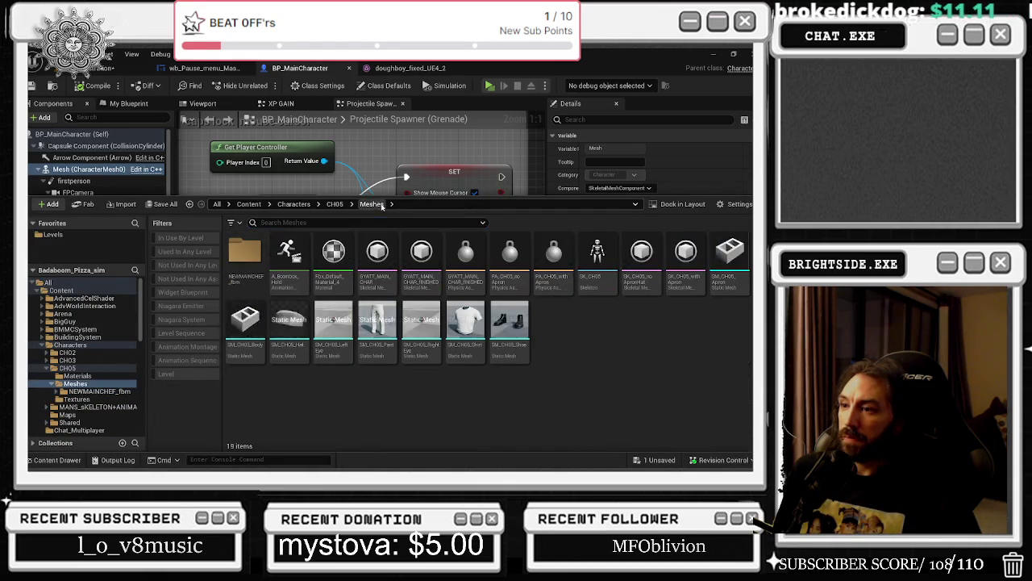
left_click(339, 204)
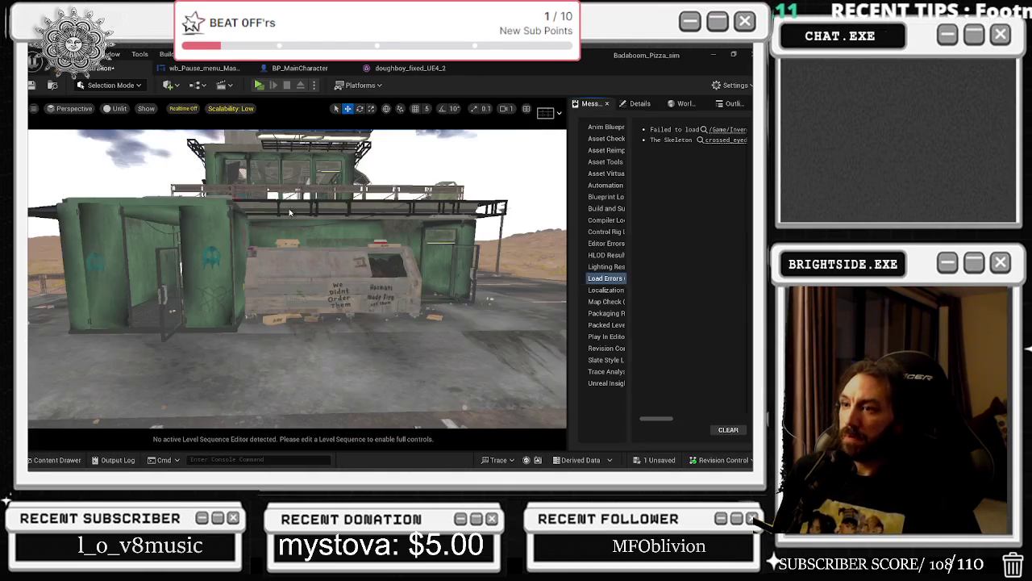
left_click(321, 69)
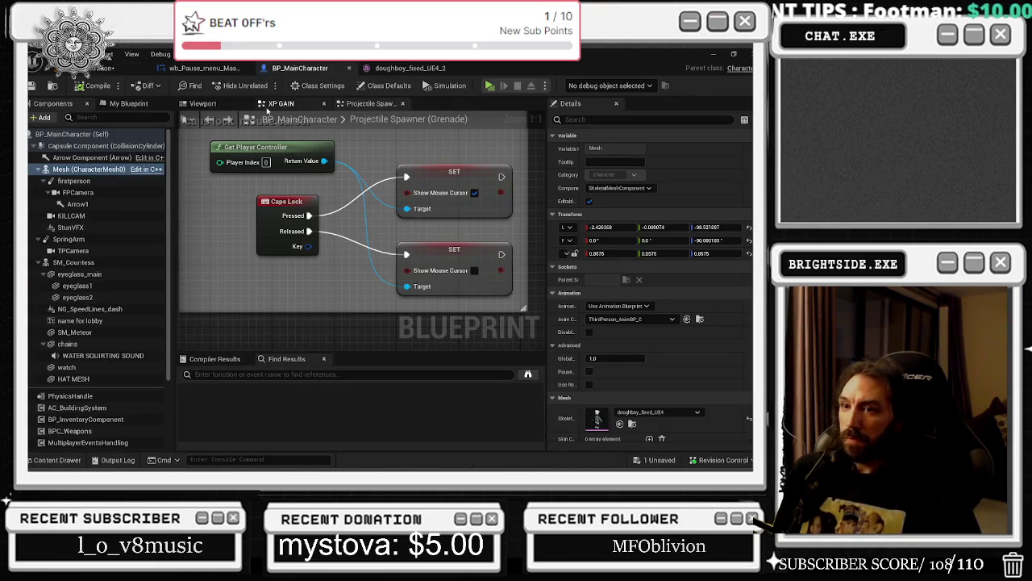
- Find all references to the SM_Countess component by name
left_click(90, 264)
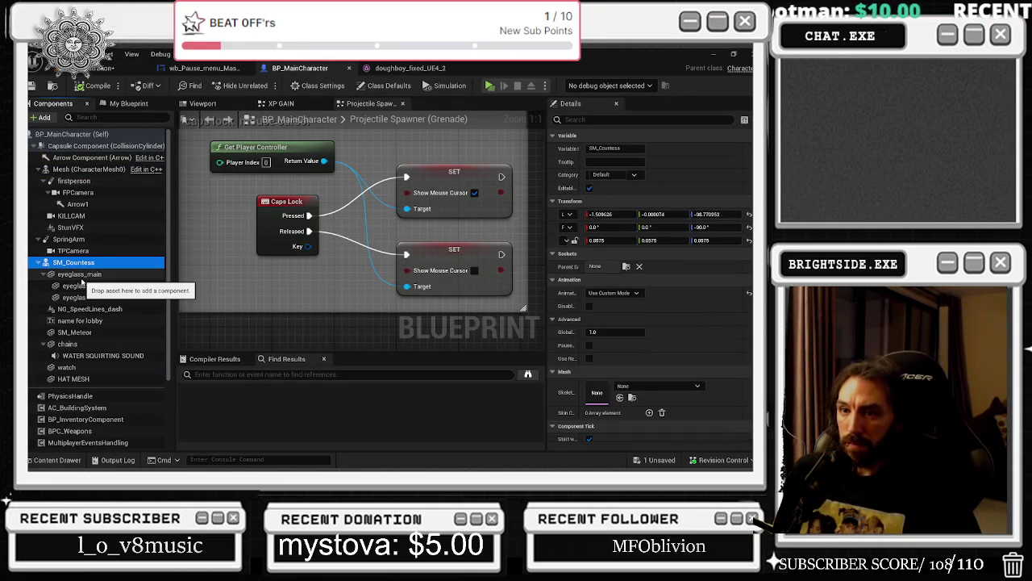
right_click(84, 270)
mouse_move(141, 288)
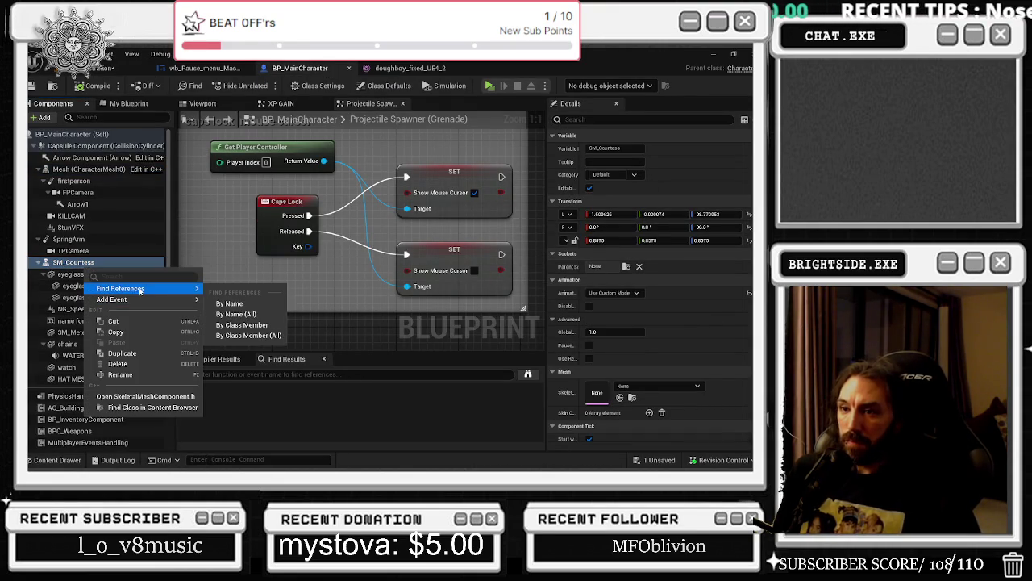
left_click(225, 304)
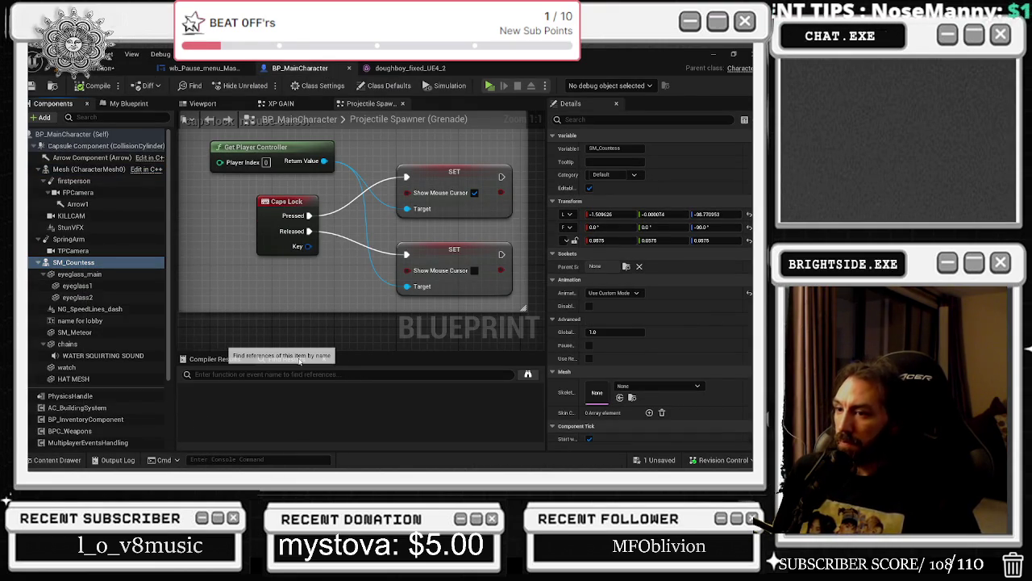
- Step through the Get SM_Countess results, including the Set Owner No See and Set Material nodes
left_click(253, 402)
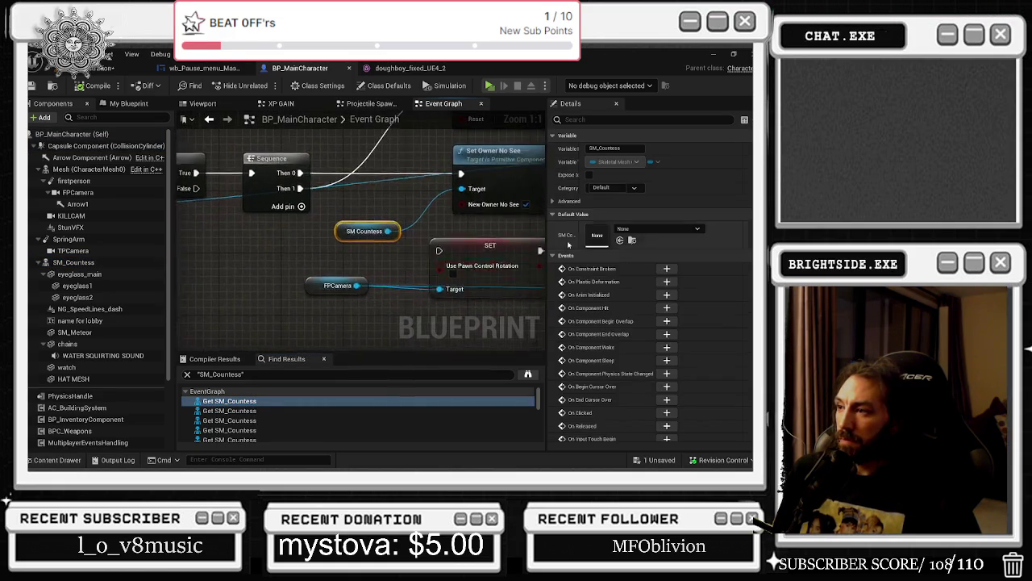
scroll(476, 238, "down", 4)
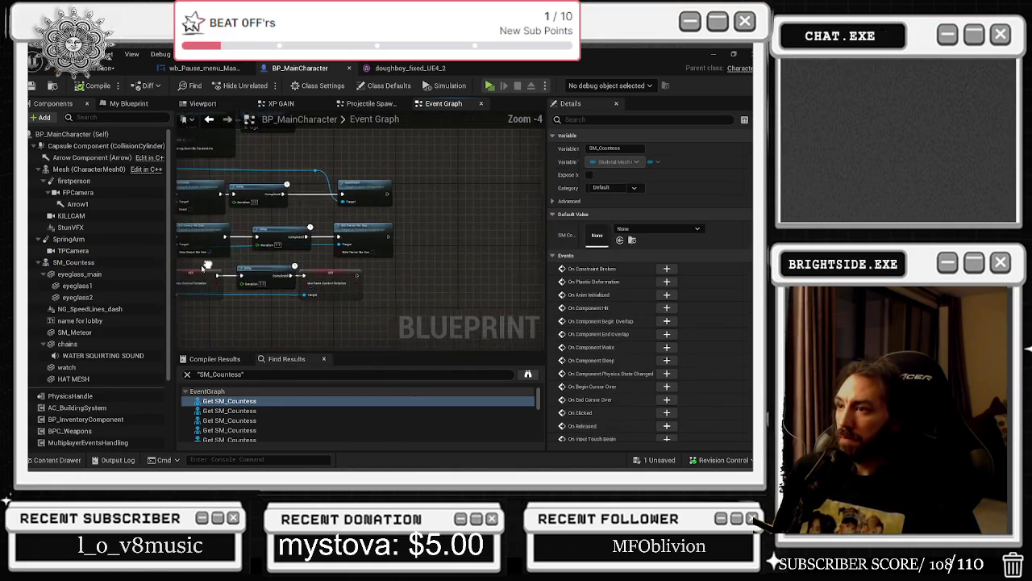
left_click(230, 412)
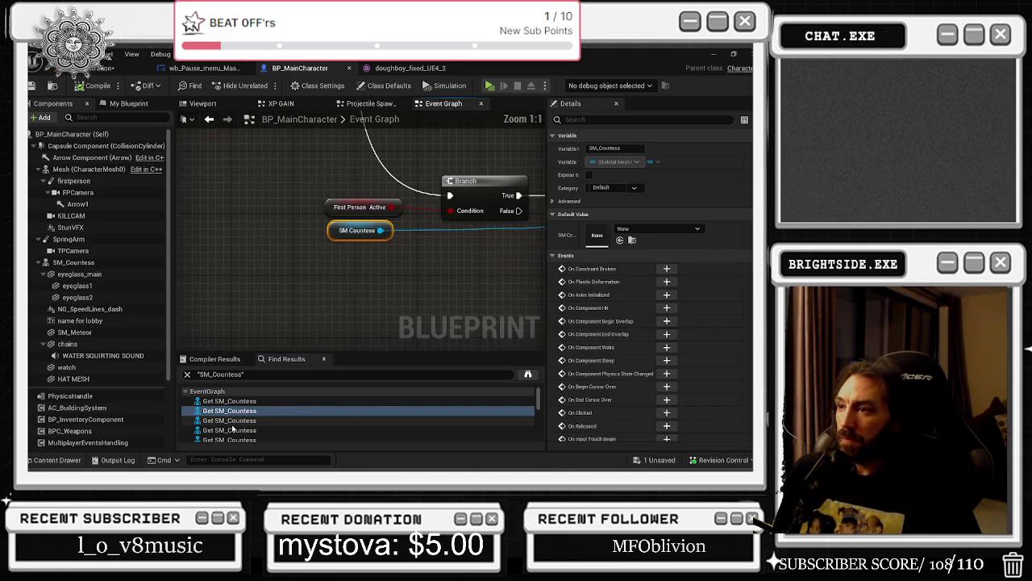
left_click_drag(444, 266, 199, 277)
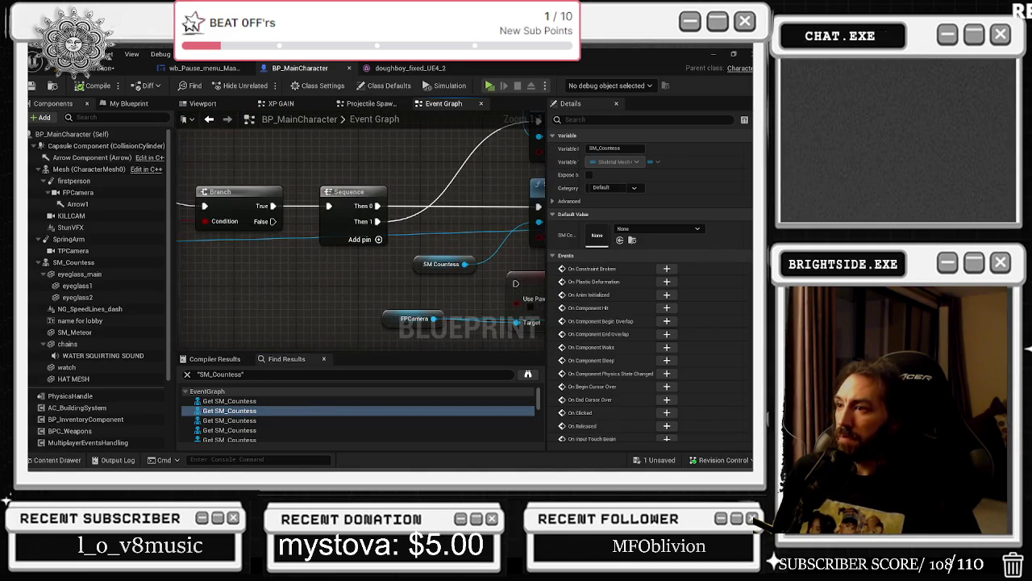
left_click_drag(452, 266, 161, 270)
left_click(234, 420)
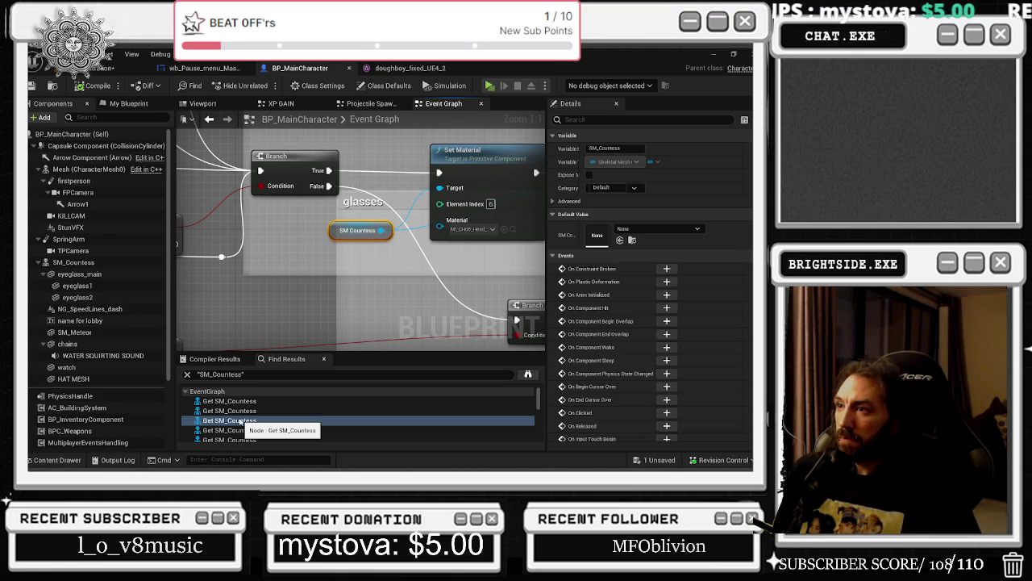
left_click_drag(375, 286, 266, 281)
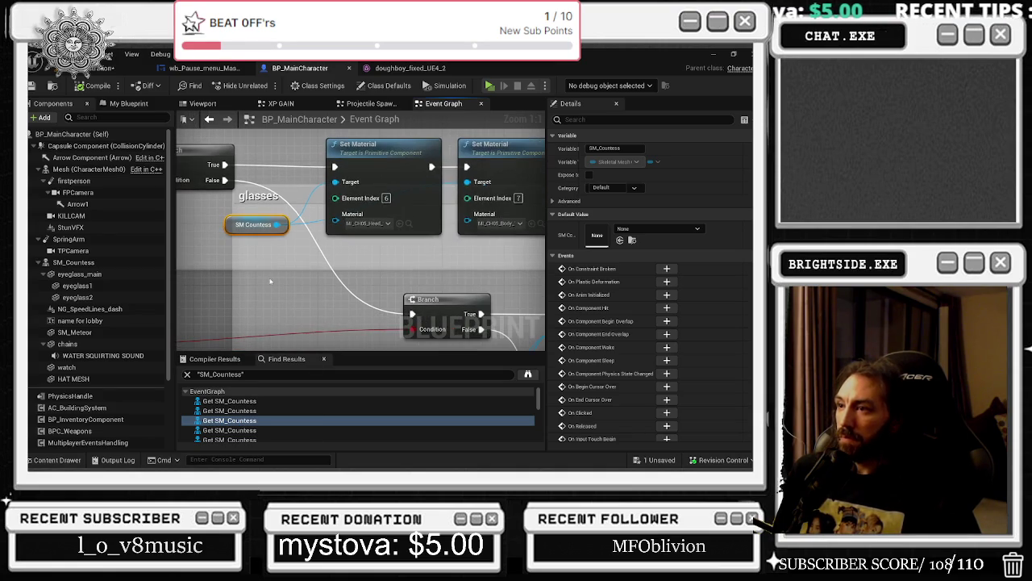
left_click(266, 430)
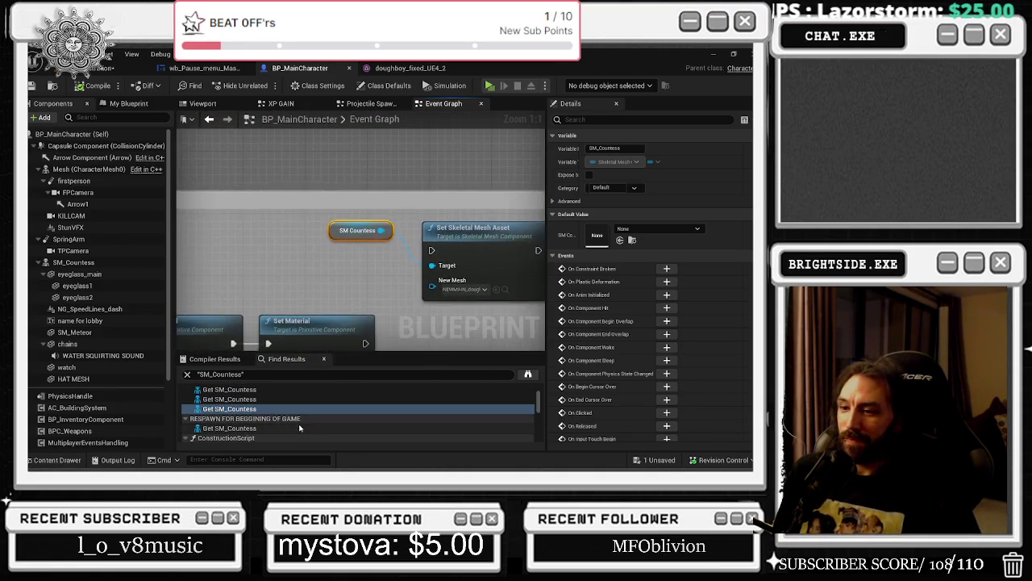
- Open the RESPAWN FOR BEGINNING OF GAME usage and inspect the Mesh component's materials
left_click(298, 429)
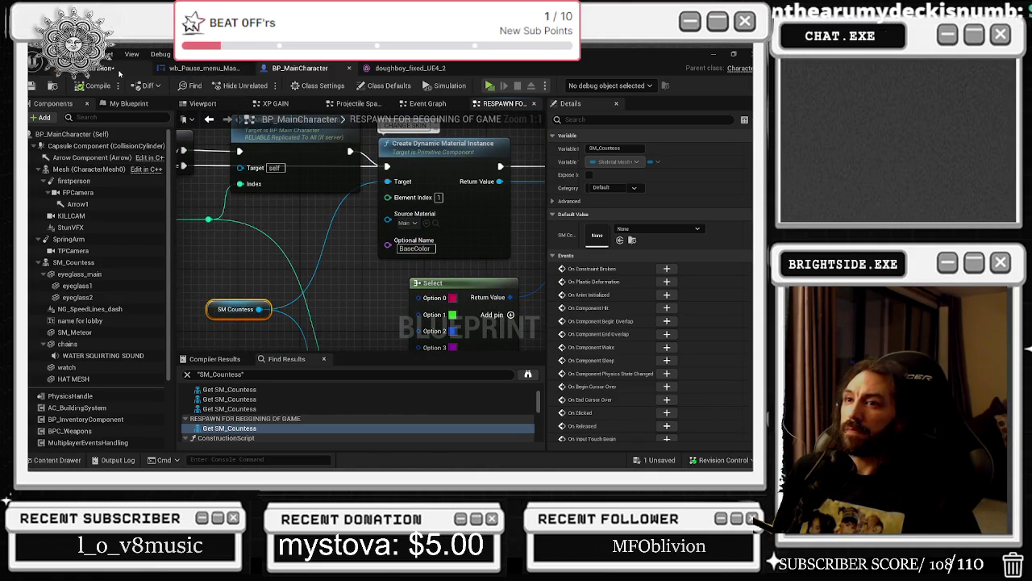
left_click(85, 168)
scroll(698, 278, "down", 2)
scroll(698, 278, "down", 1)
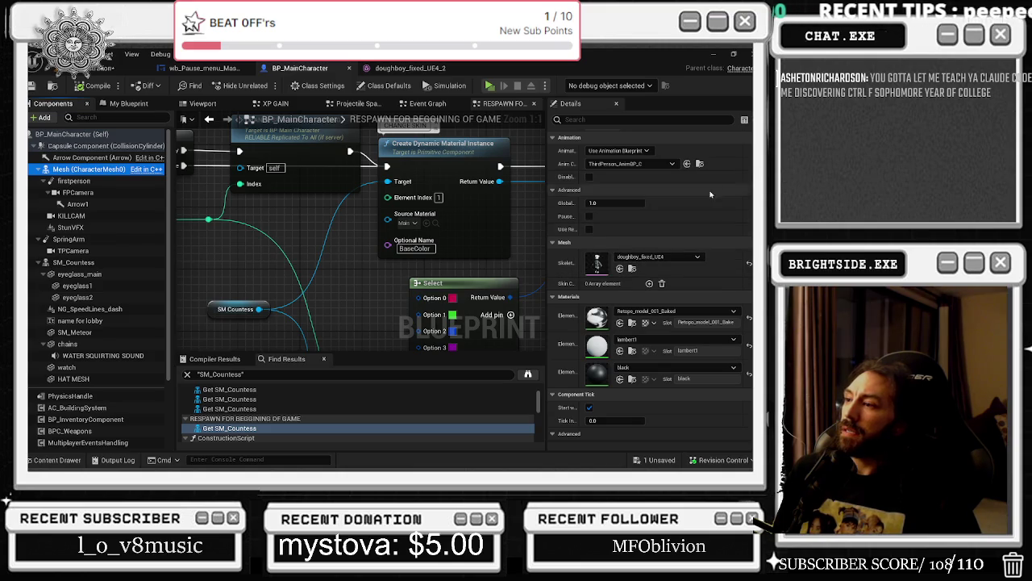
- Open the doughboy_fixed_UE4 skeletal mesh in the mesh editor
left_click(632, 268)
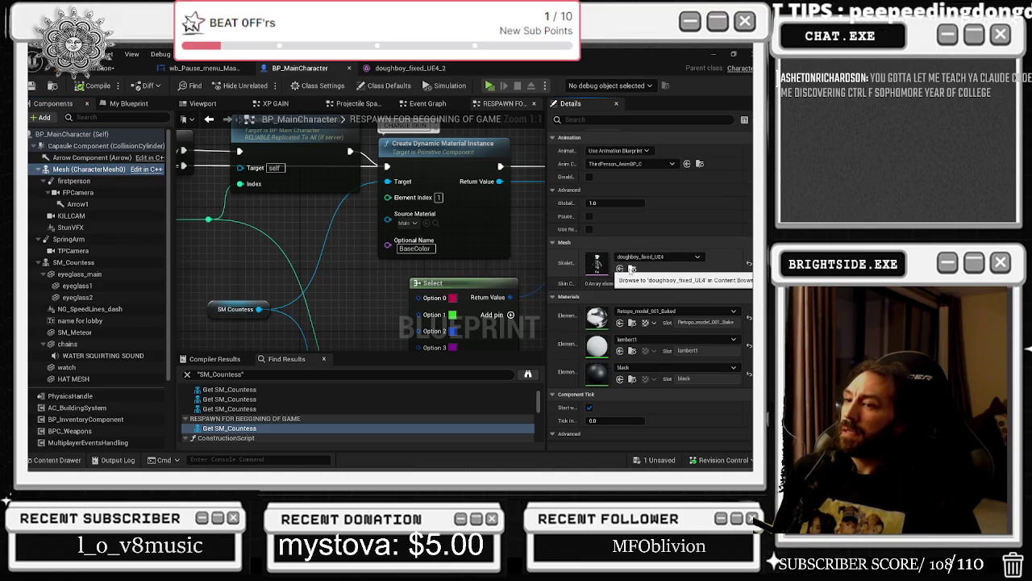
left_click(632, 268)
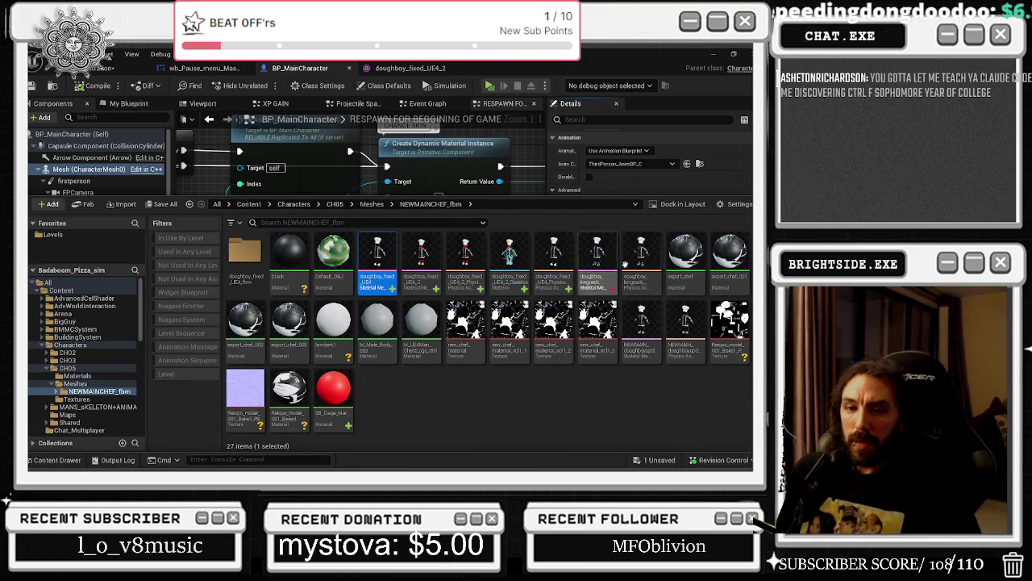
double_click(391, 258)
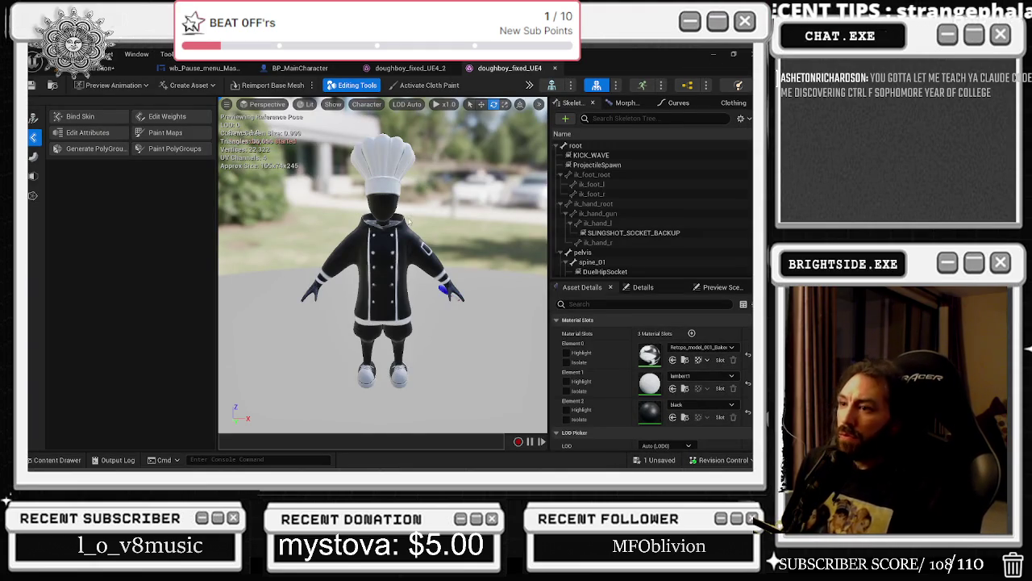
scroll(410, 216, "up", 2)
scroll(369, 208, "up", 2)
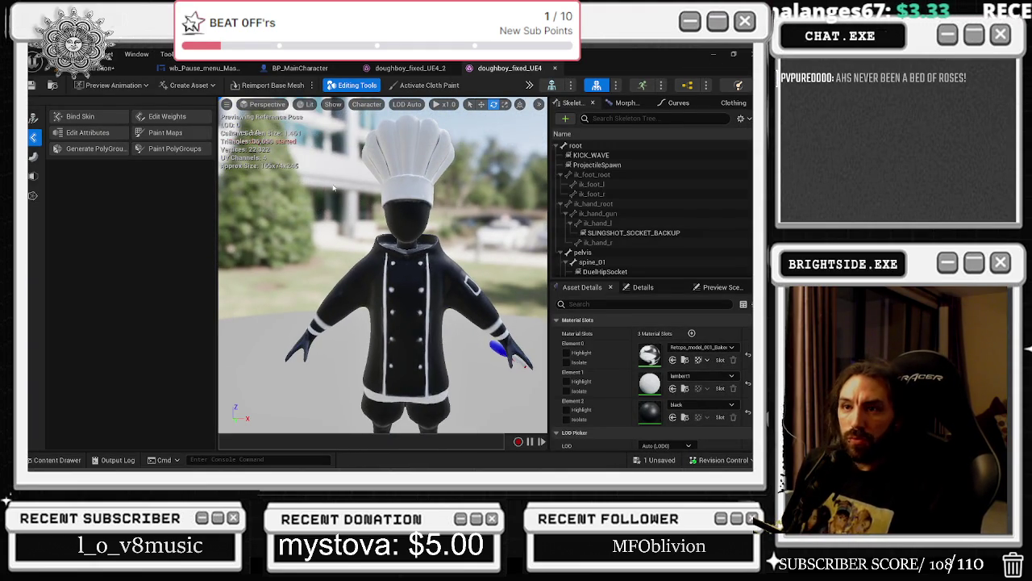
left_click_drag(435, 207, 403, 207)
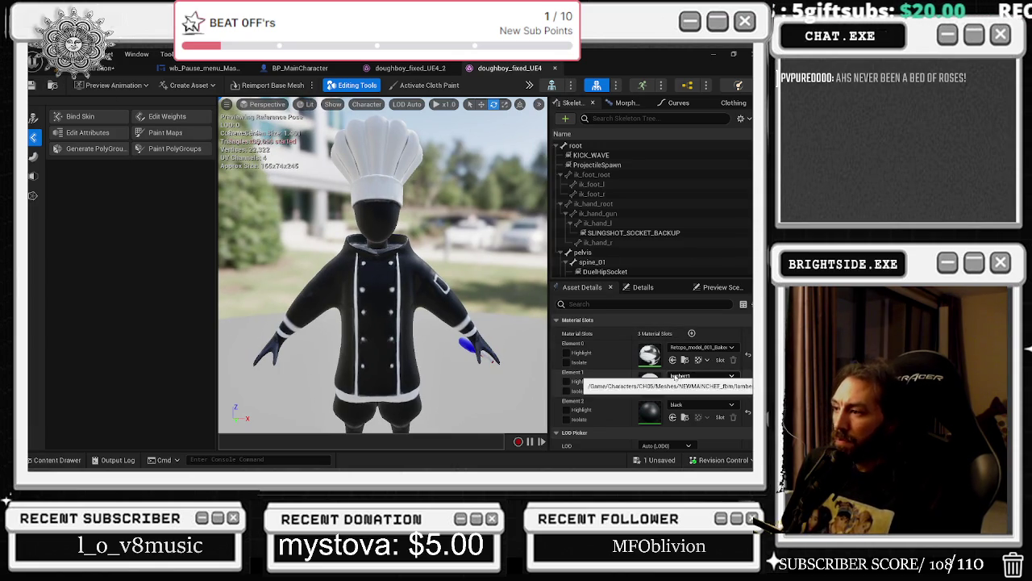
- Add a fourth, empty material slot, then return to BP_MainCharacter
left_click(692, 333)
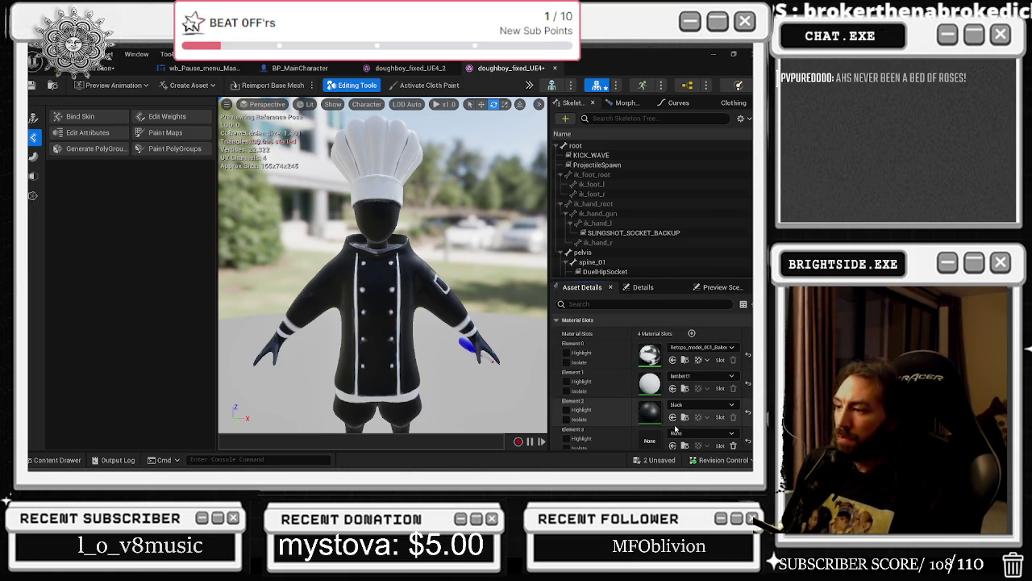
scroll(653, 363, "down", 1)
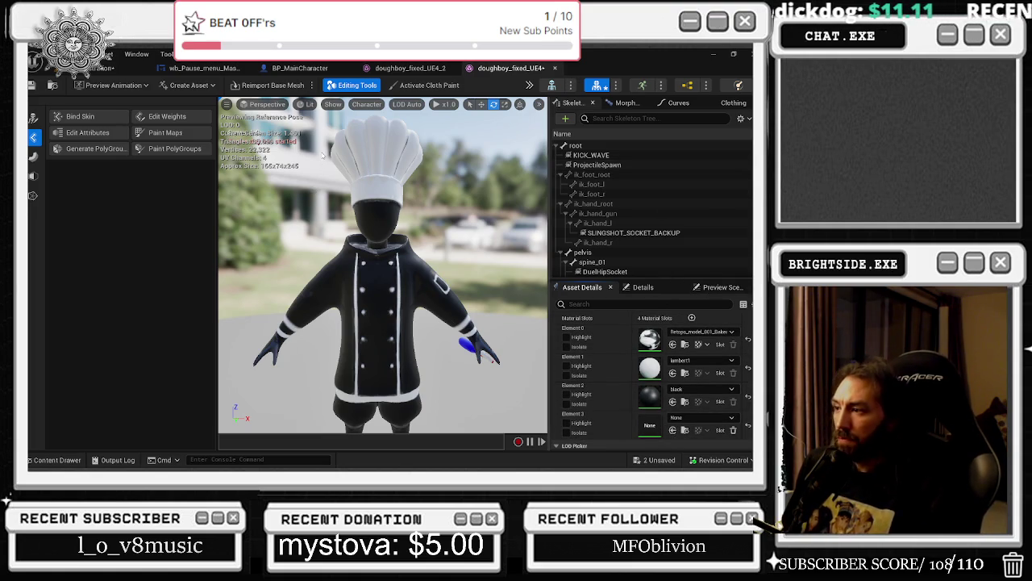
left_click(410, 67)
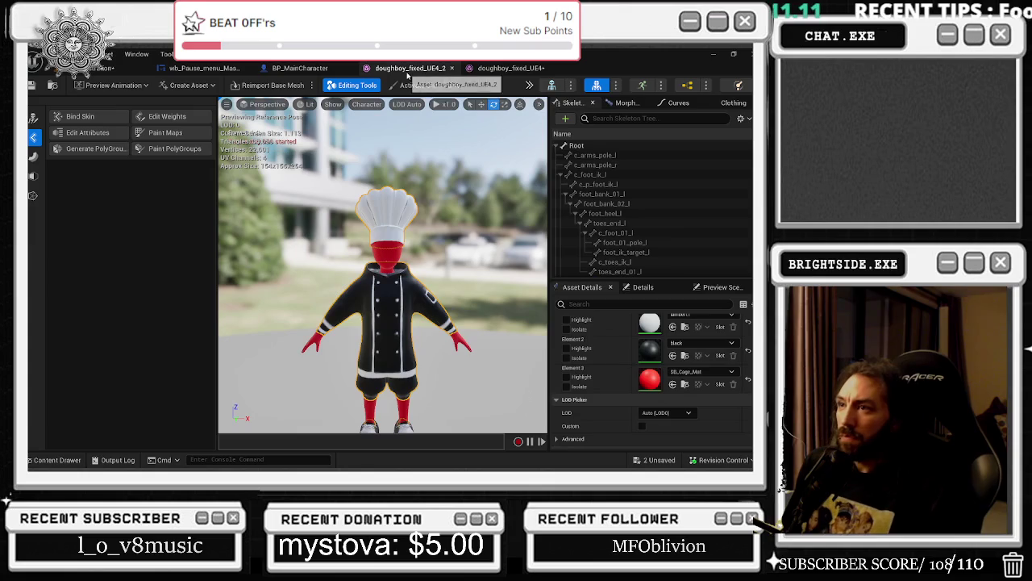
left_click(321, 70)
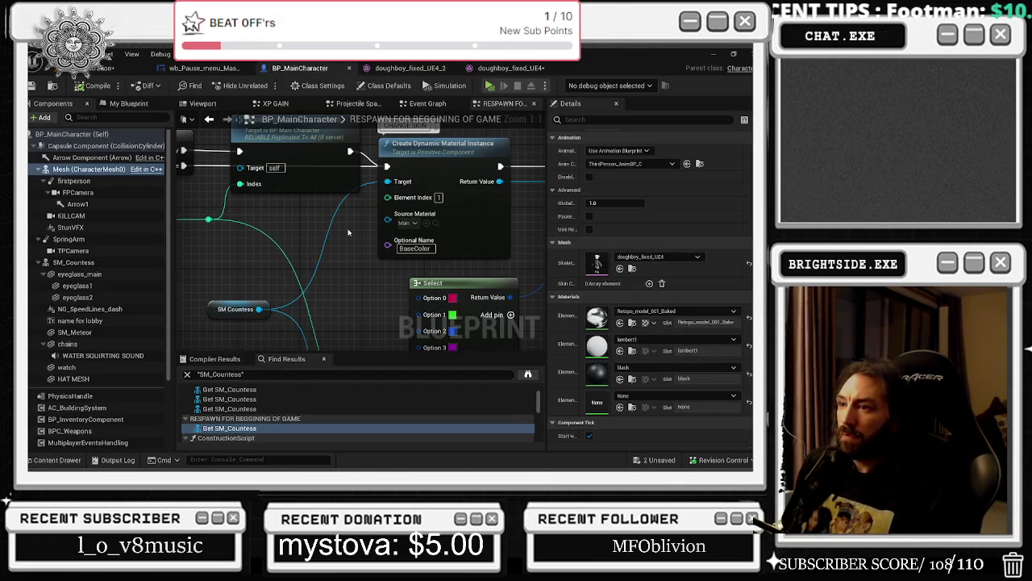
- Set material elements 3, 1 and 0 to the green Main material, compile, and save all
left_click(434, 223)
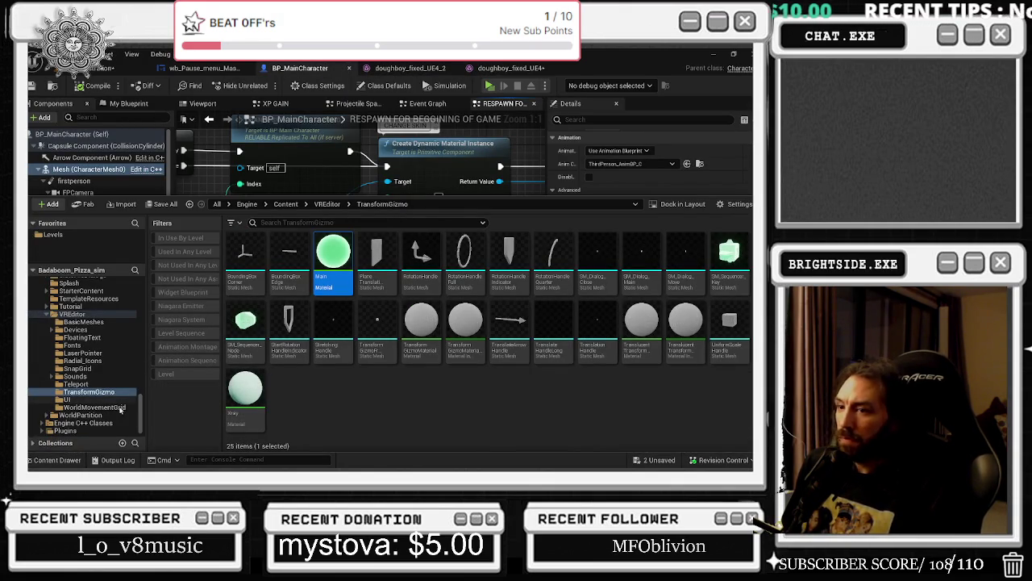
left_click(57, 460)
left_click(620, 407)
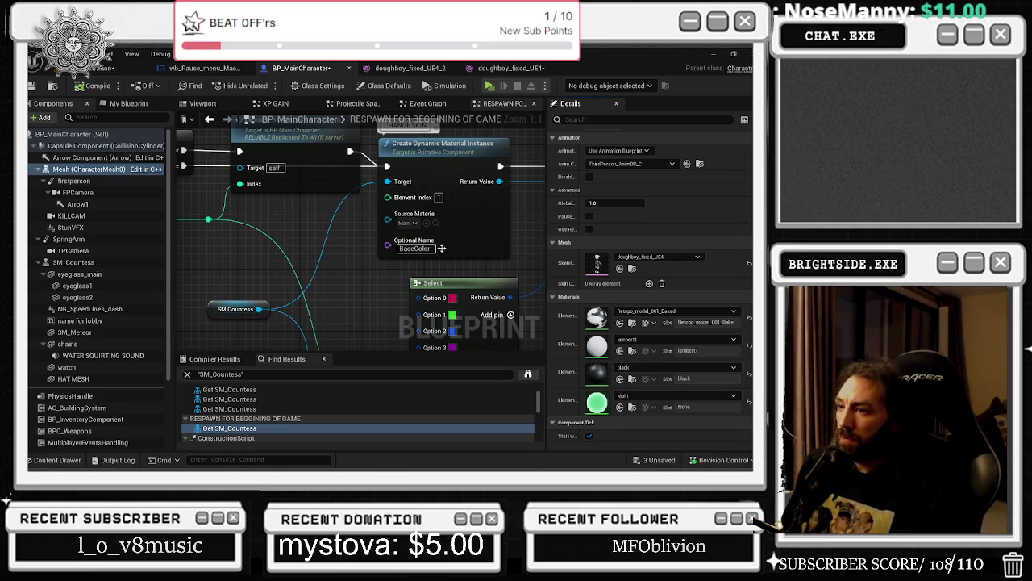
scroll(430, 269, "down", 1)
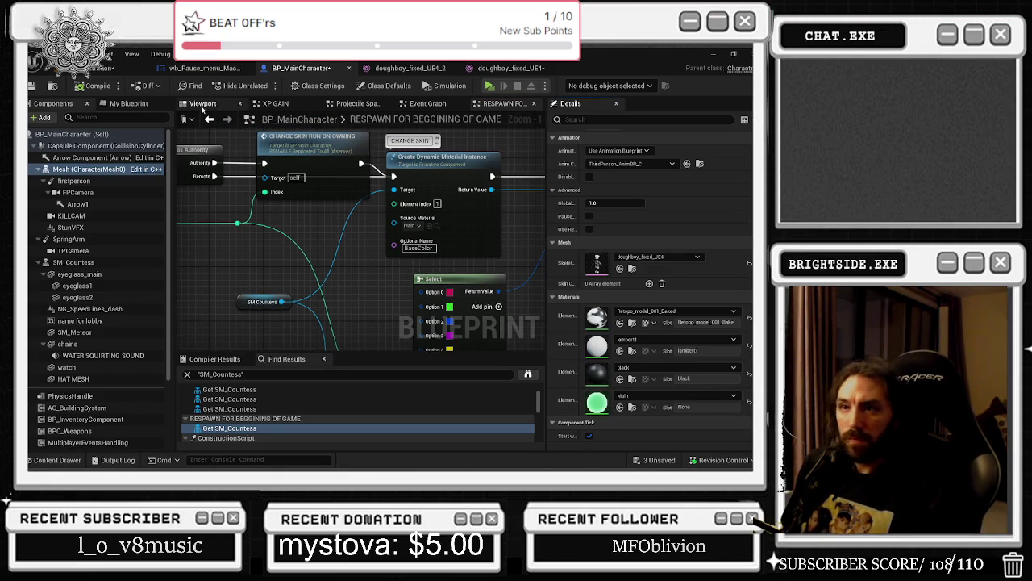
left_click(620, 351)
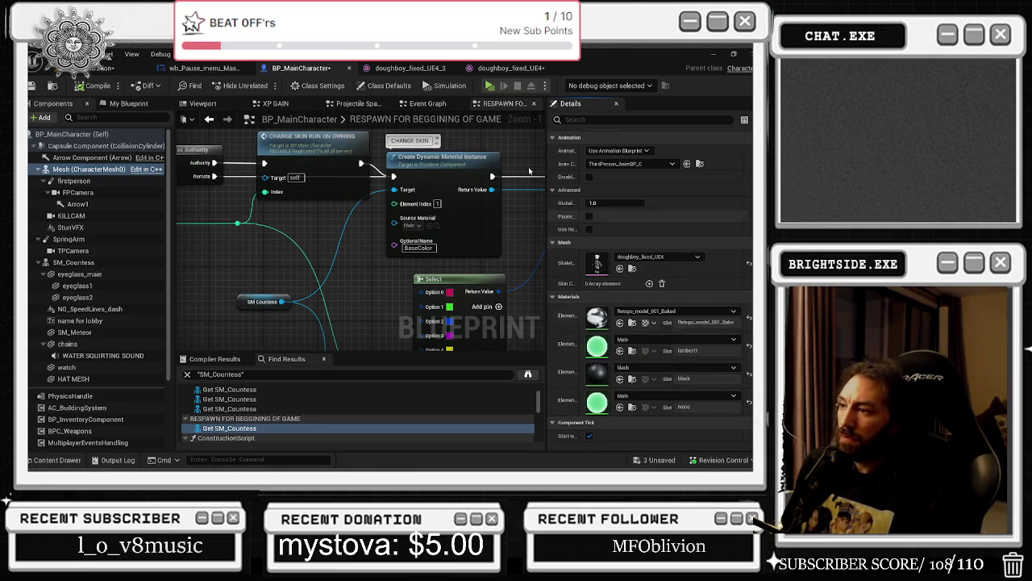
left_click(213, 105)
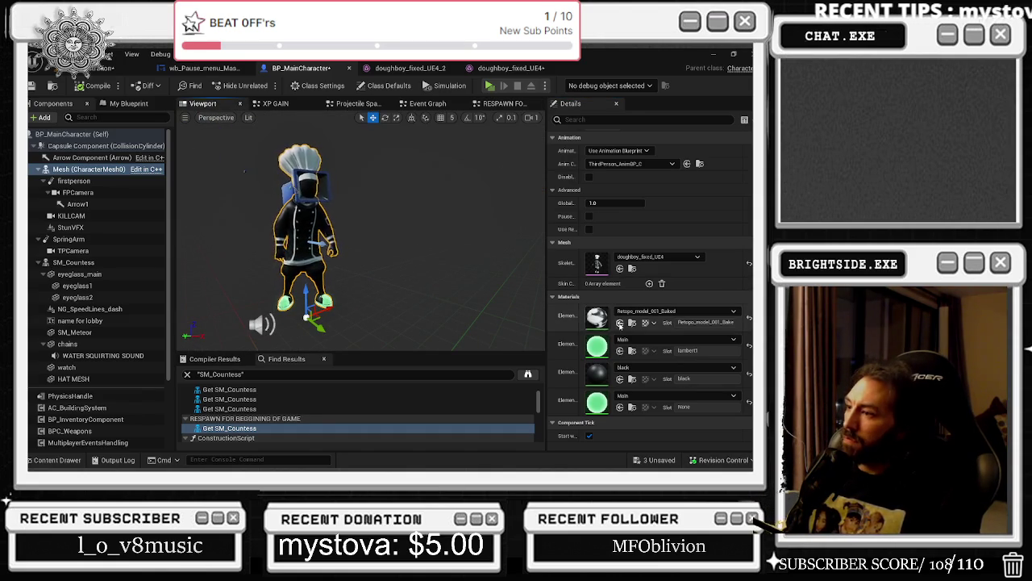
left_click(621, 323)
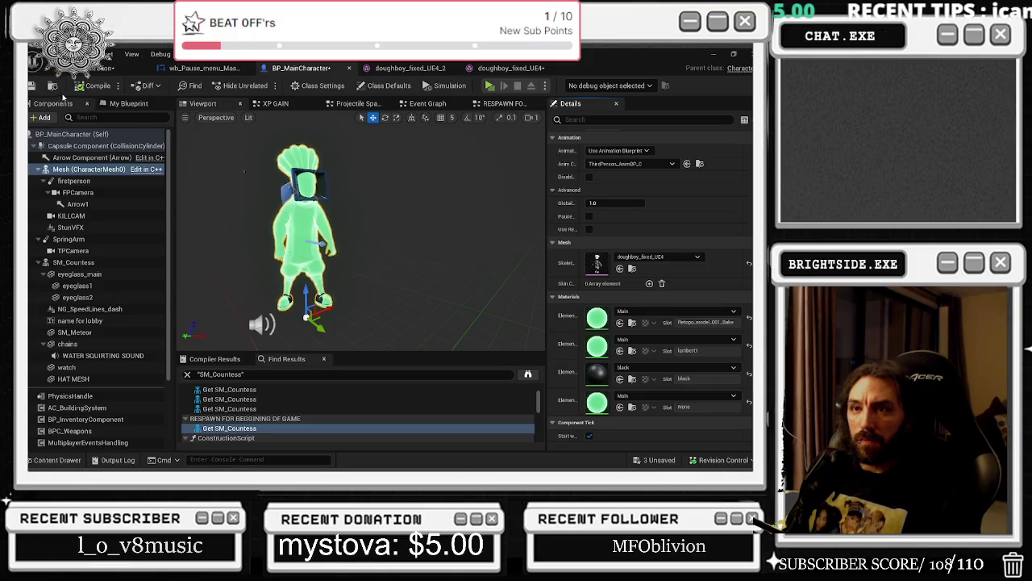
left_click(98, 85)
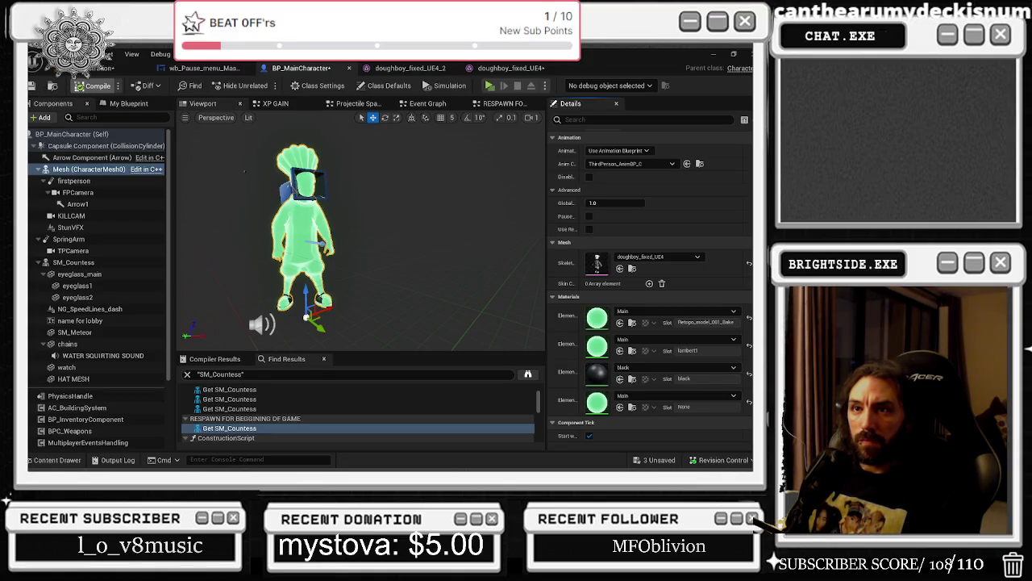
key("ctrl+shift+s")
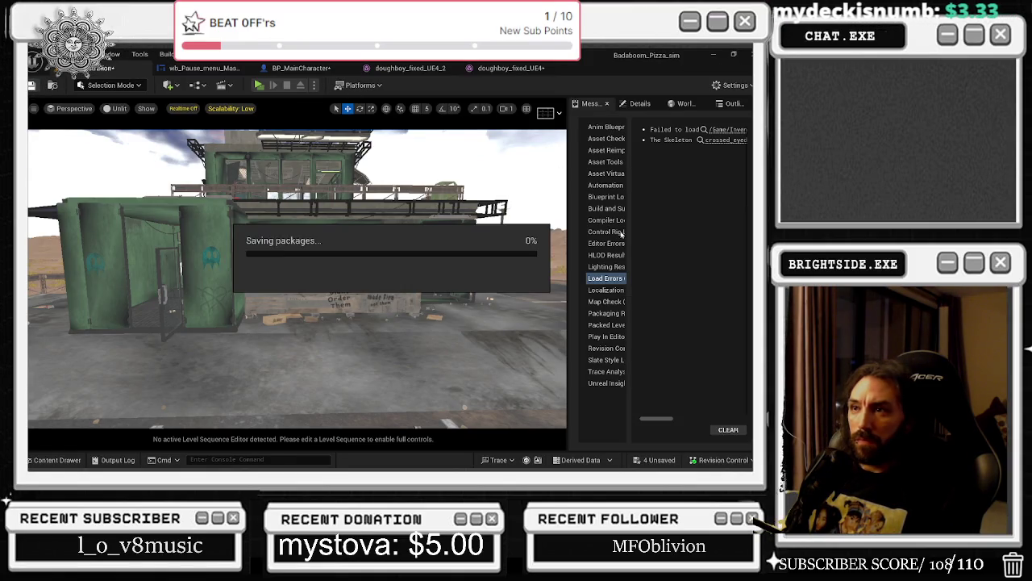
- Save the selected unsaved assets and start a Play in New Window session
left_click(660, 460)
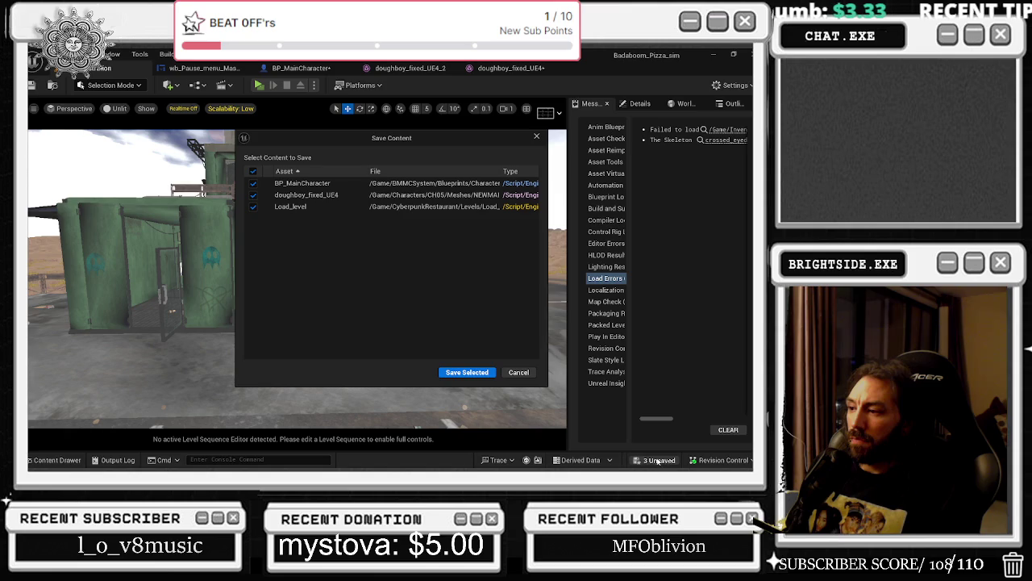
left_click(465, 373)
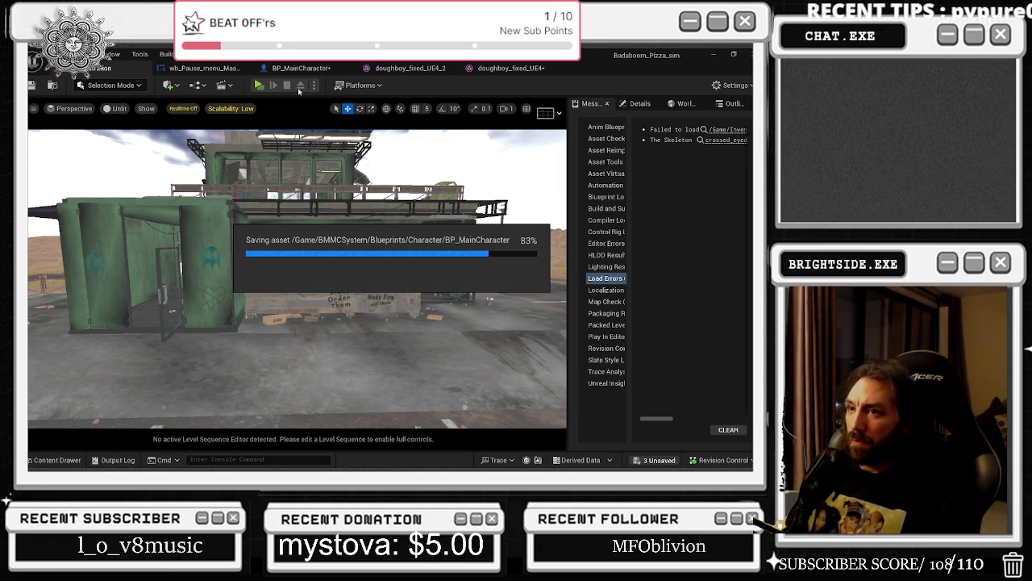
left_click(257, 90)
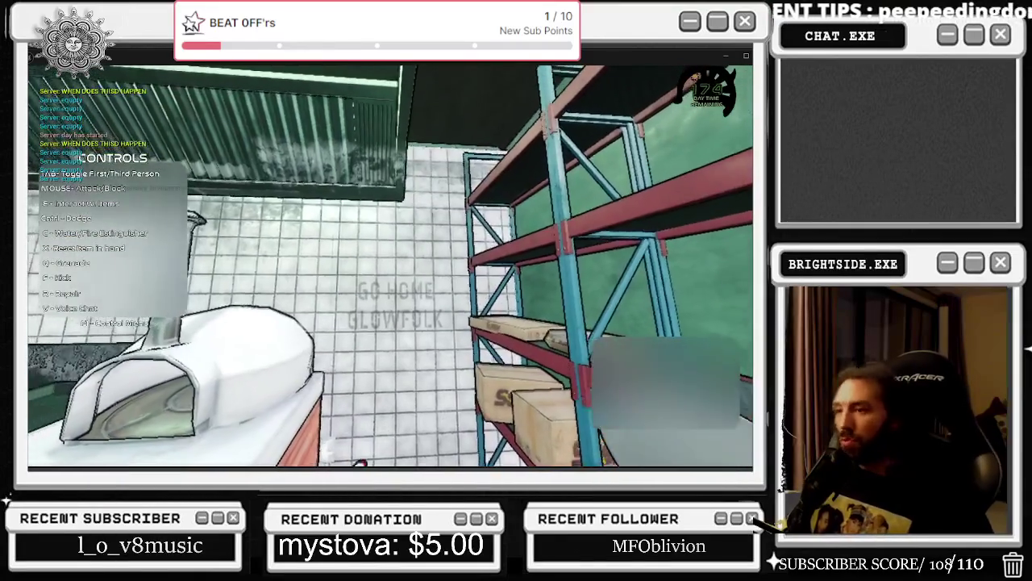
- Run the green chef around the level in third person, then end play and reopen BP_MainCharacter
key("c")
key("Tab")
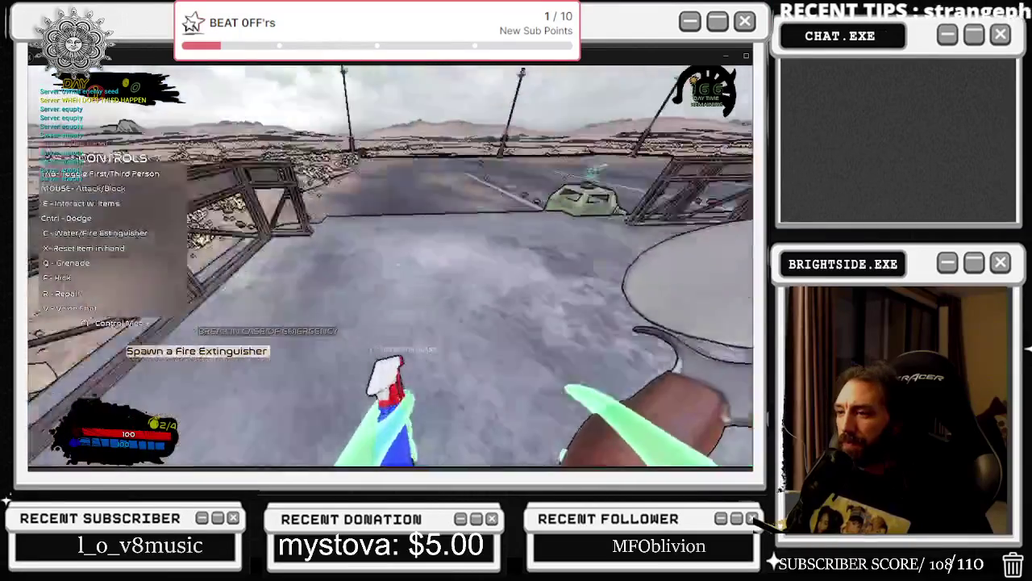
key("Tab")
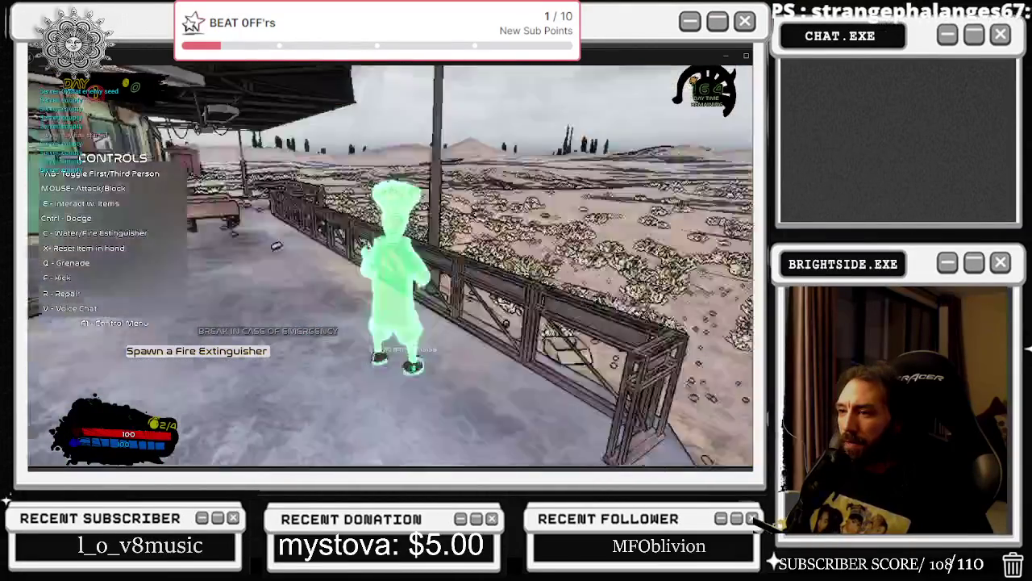
key("c")
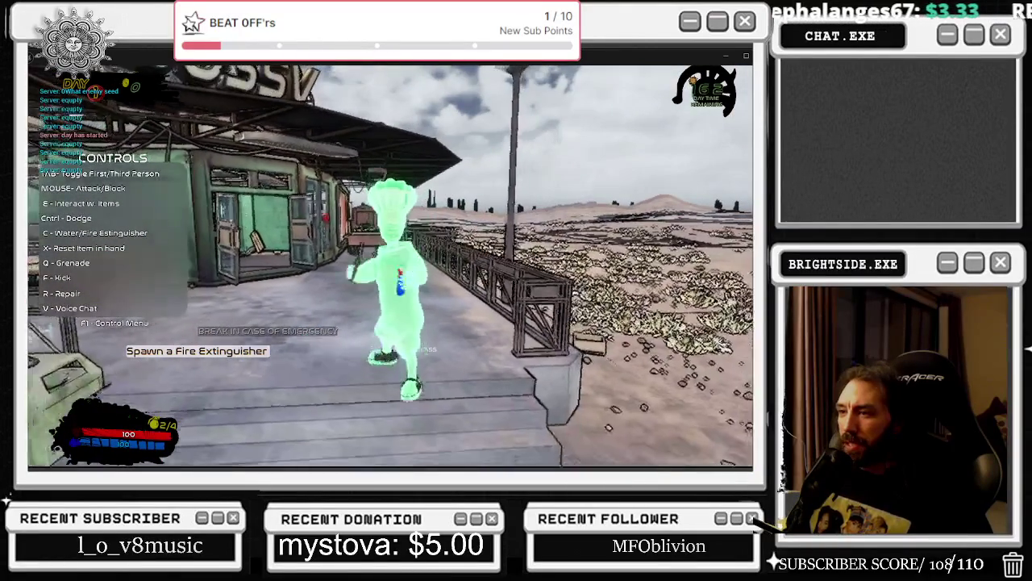
key("s")
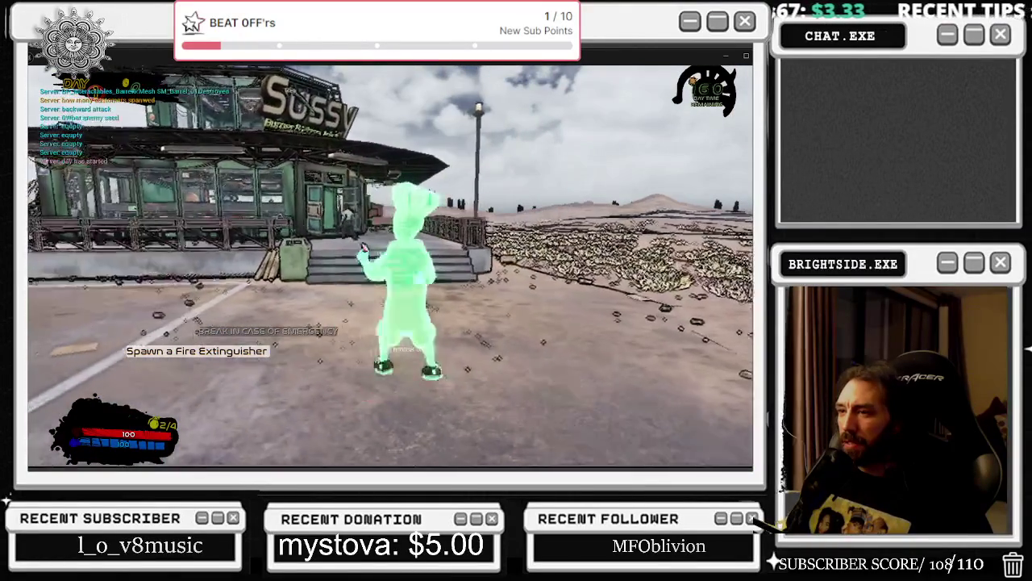
key("w")
key("s")
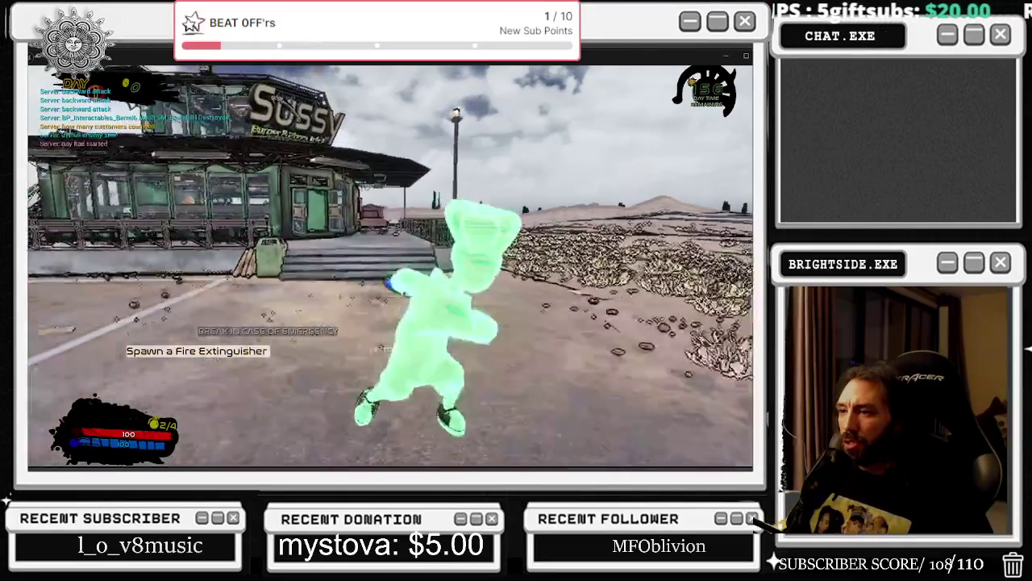
key("w")
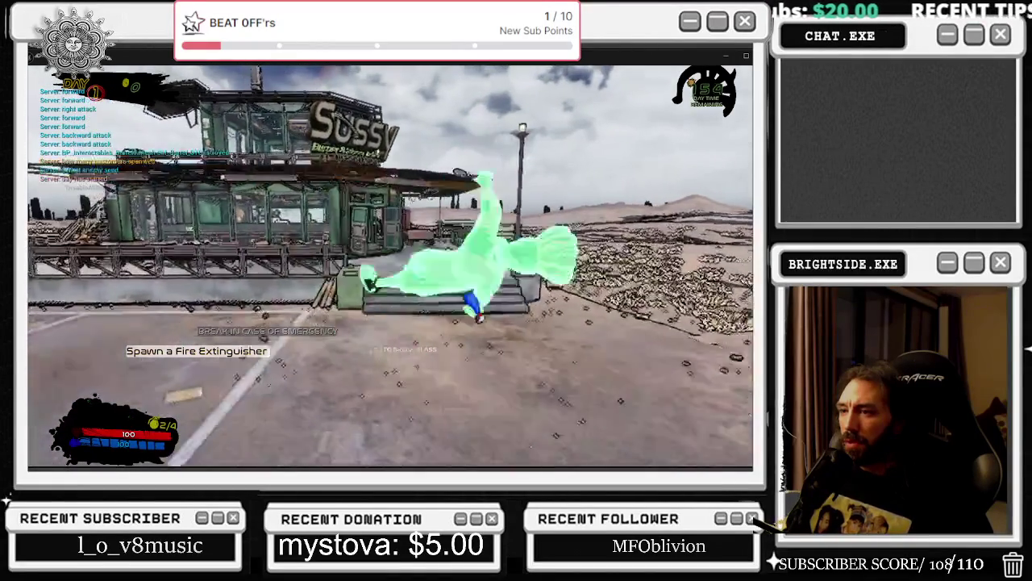
key("w")
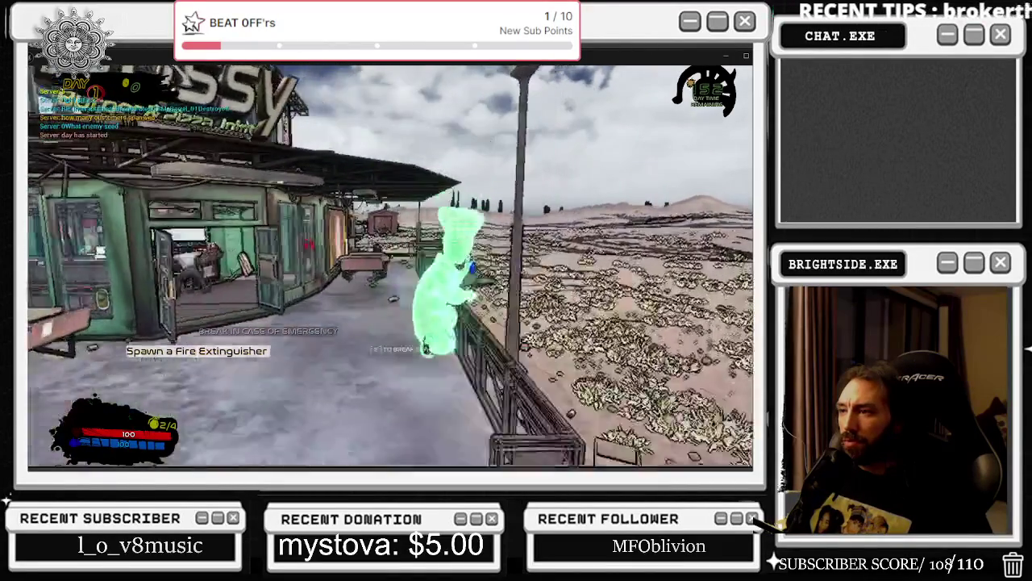
key("Escape")
left_click(314, 70)
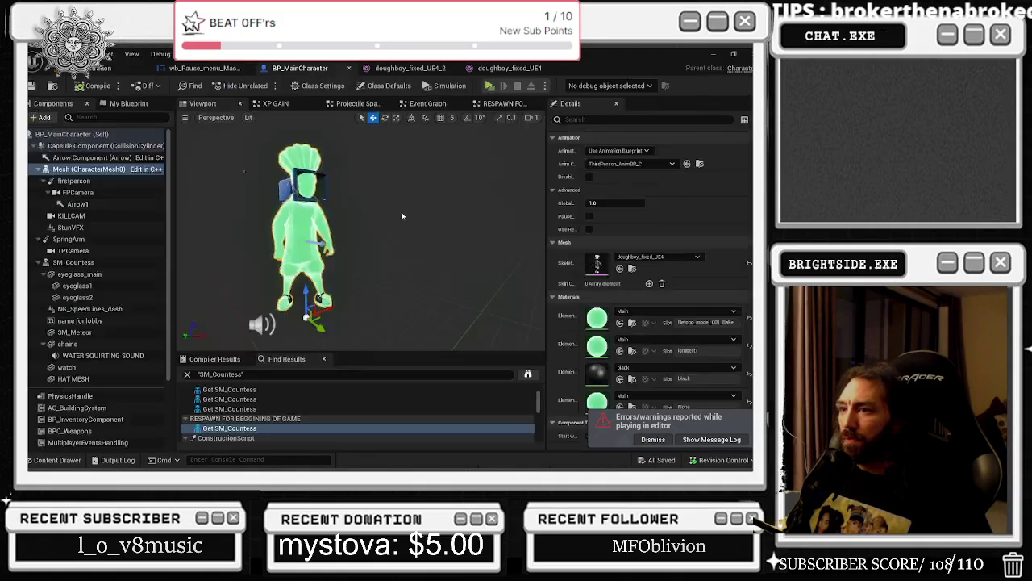
- Revert the first material slot from green back to Retopo_model_001_Baked
key("ctrl+z")
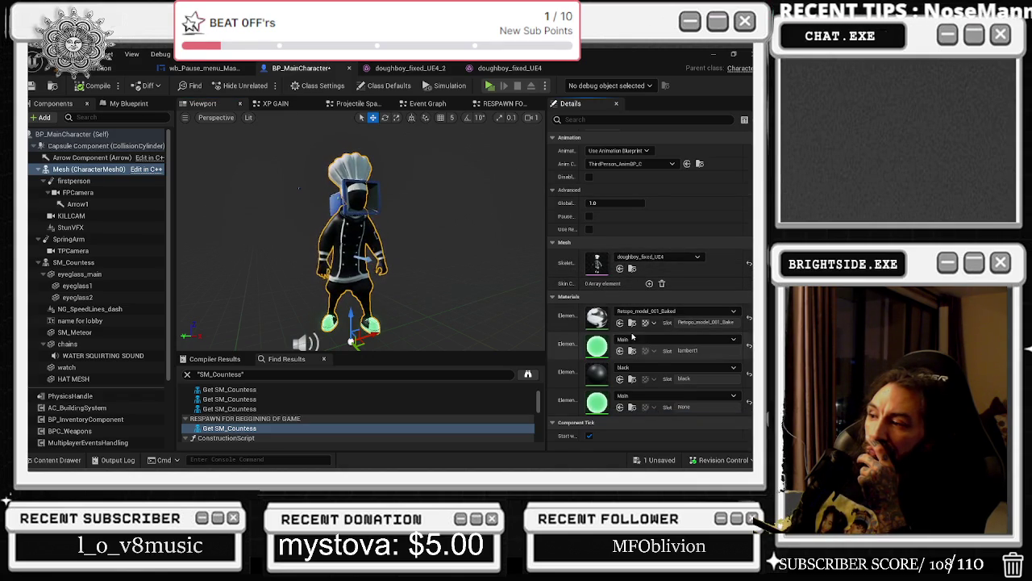
scroll(632, 331, "down", 1)
left_click(634, 238)
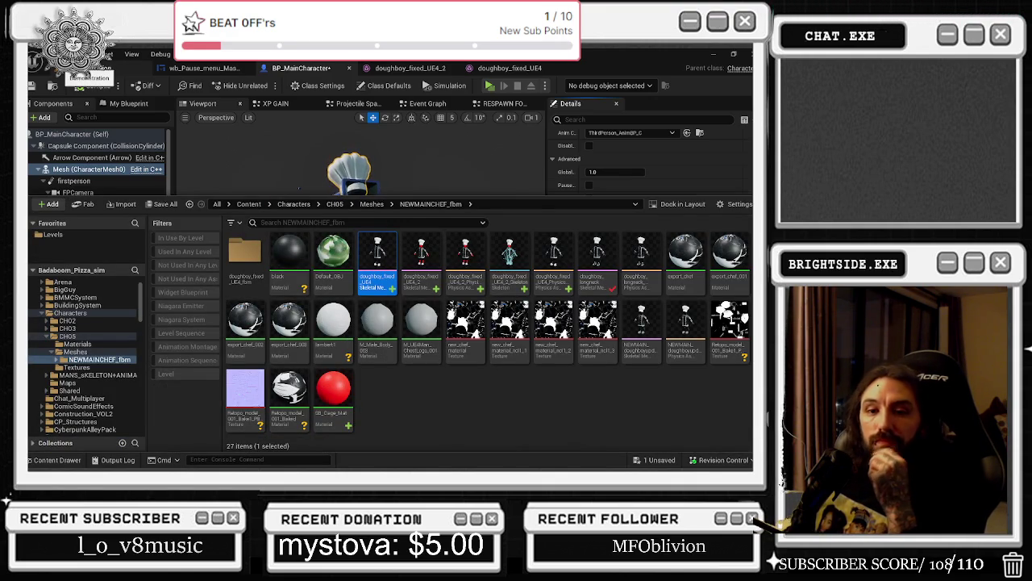
- Save the level and the BP_MainCharacter blueprint, then open the doughboy_fixed_UE4 mesh
left_click(66, 71)
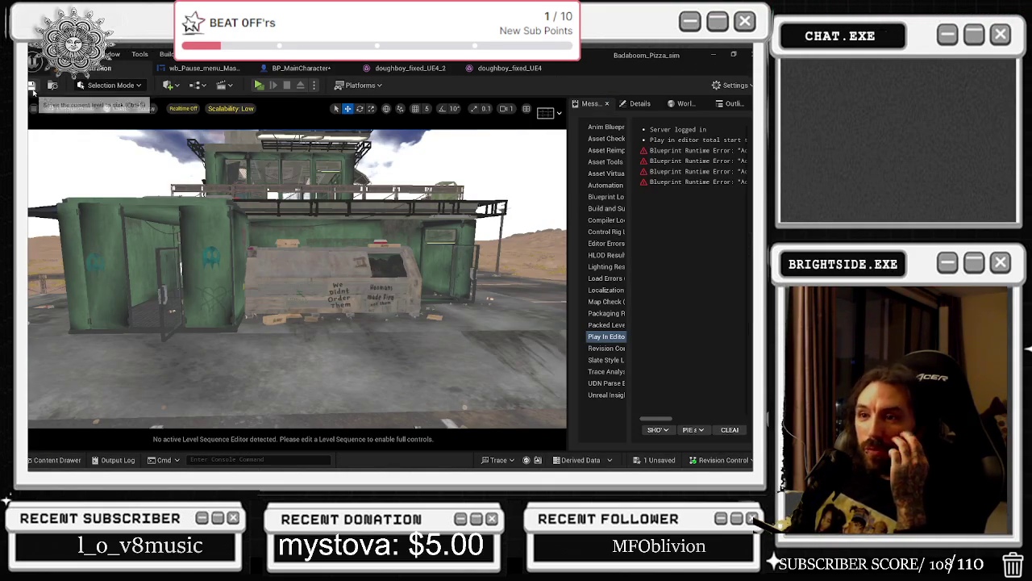
left_click(32, 86)
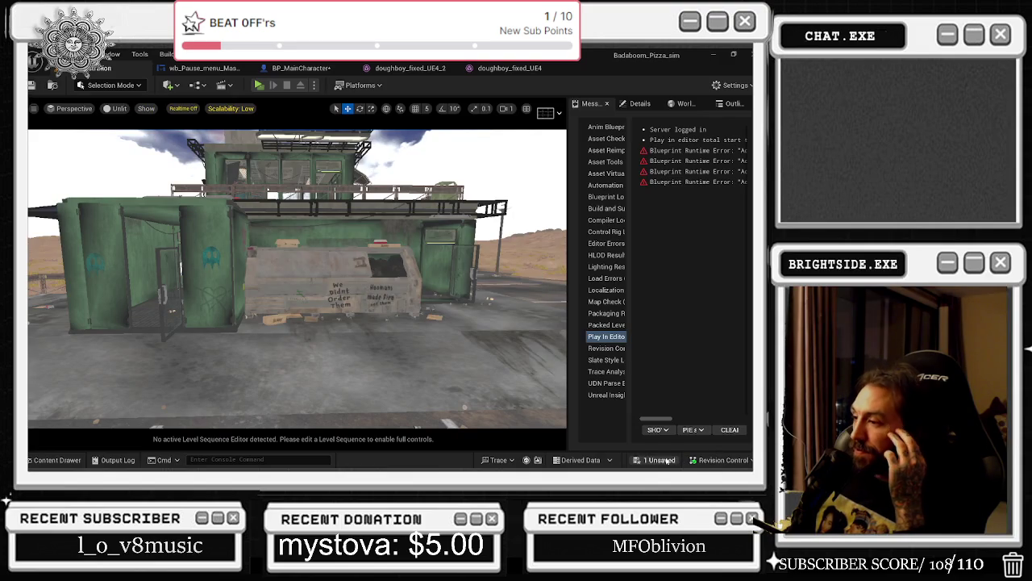
left_click(668, 461)
left_click(474, 374)
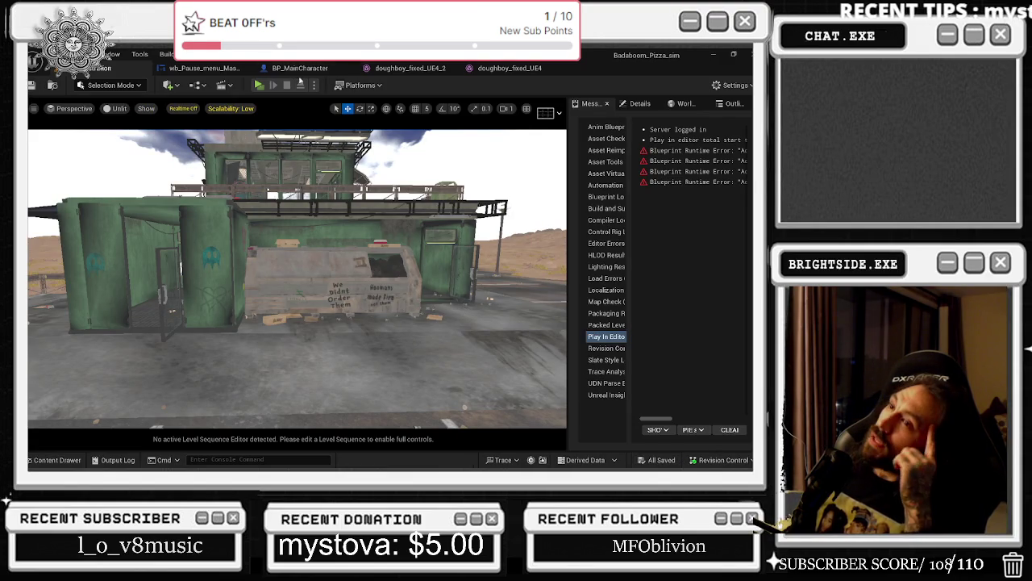
left_click(500, 69)
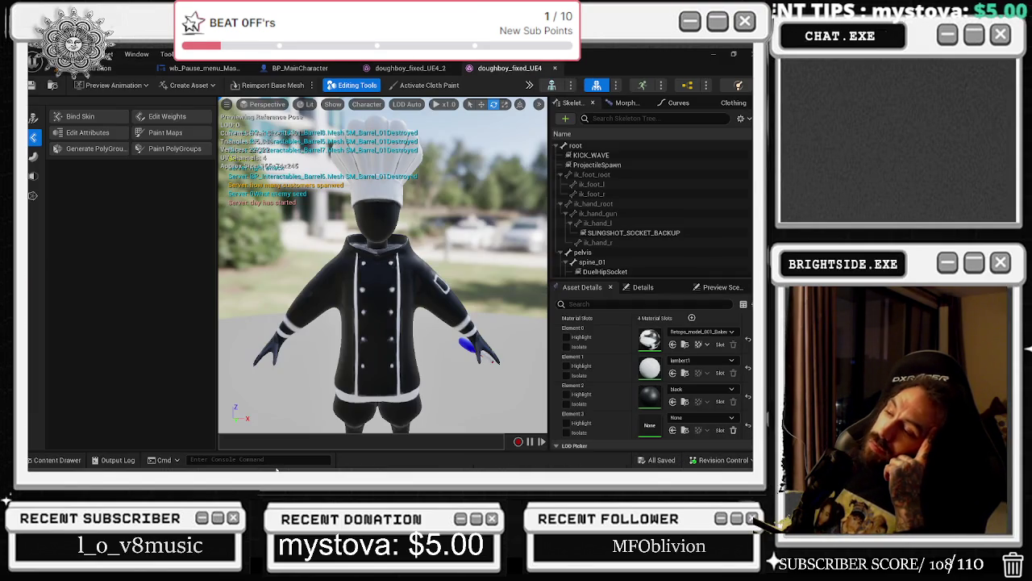
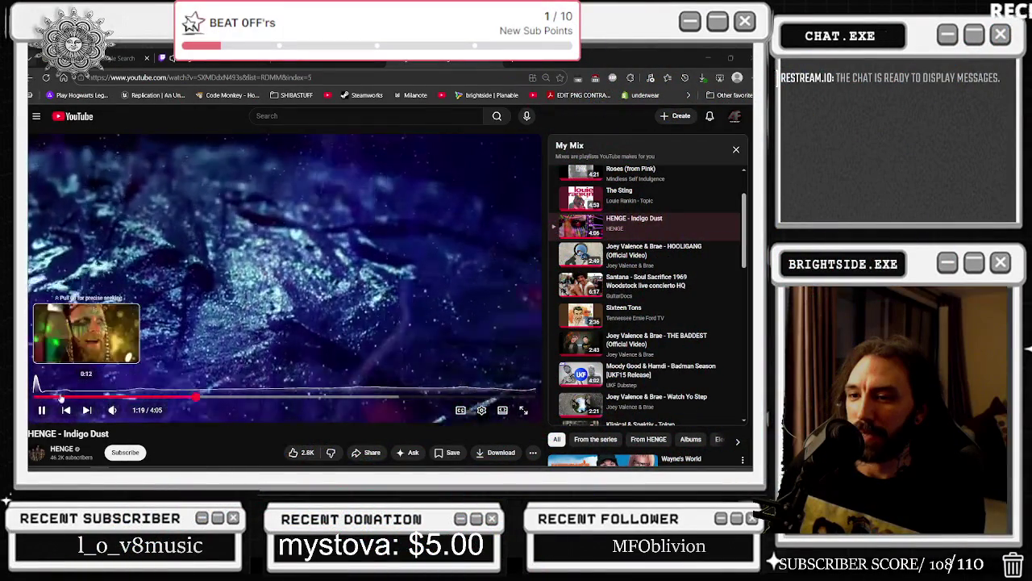
- Restart the HENGE - Indigo Dust video from the beginning
left_click(43, 398)
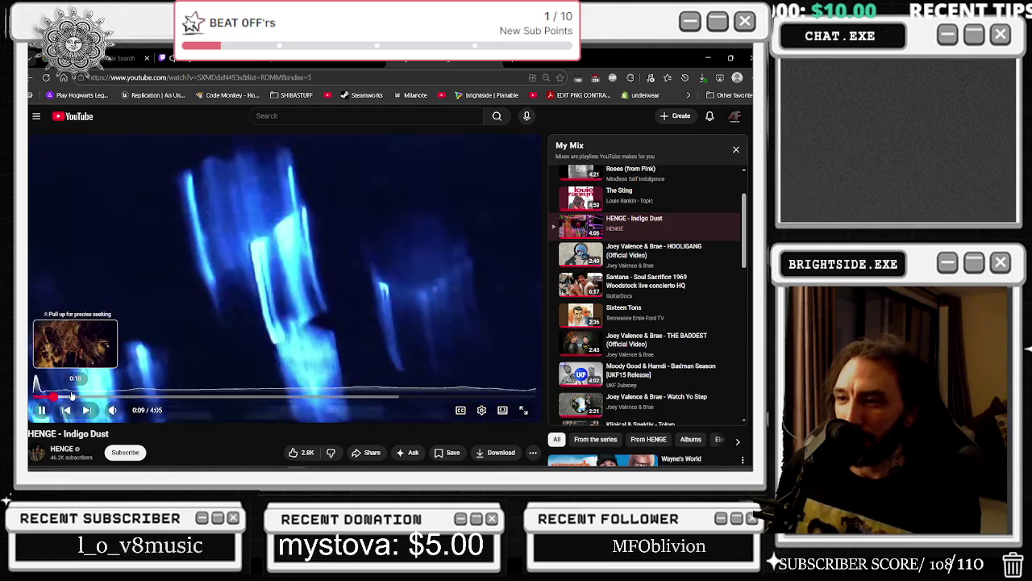
scroll(198, 290, "down", 1)
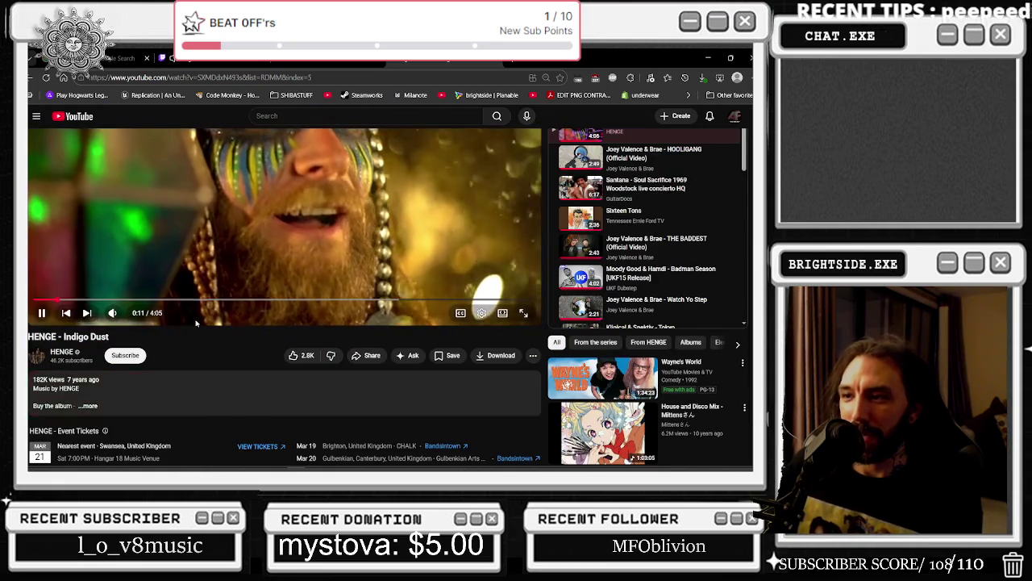
scroll(195, 324, "up", 1)
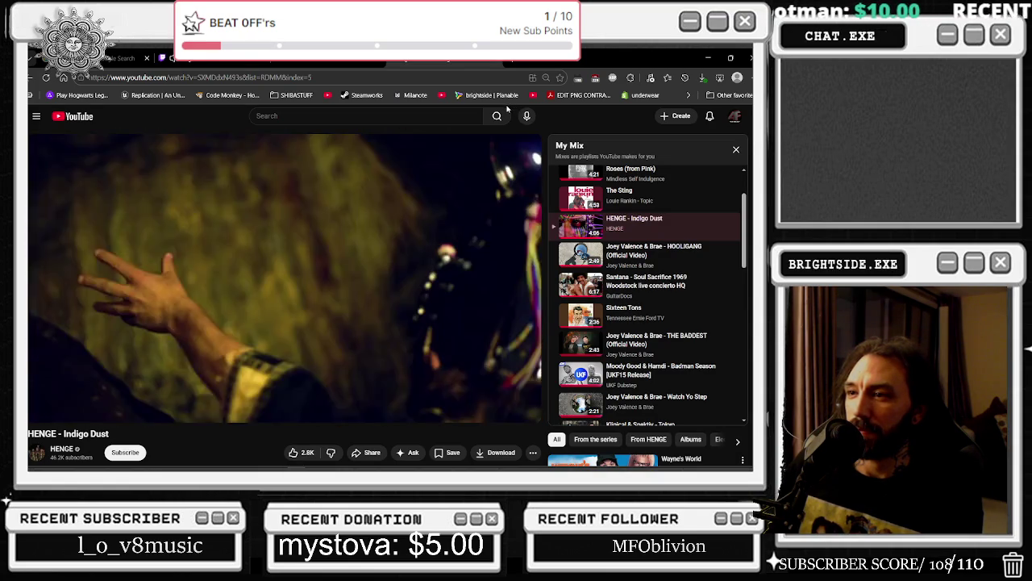
- Scrub the video to its cave scene near 2:45, then bring Unreal Engine forward
mouse_move(268, 166)
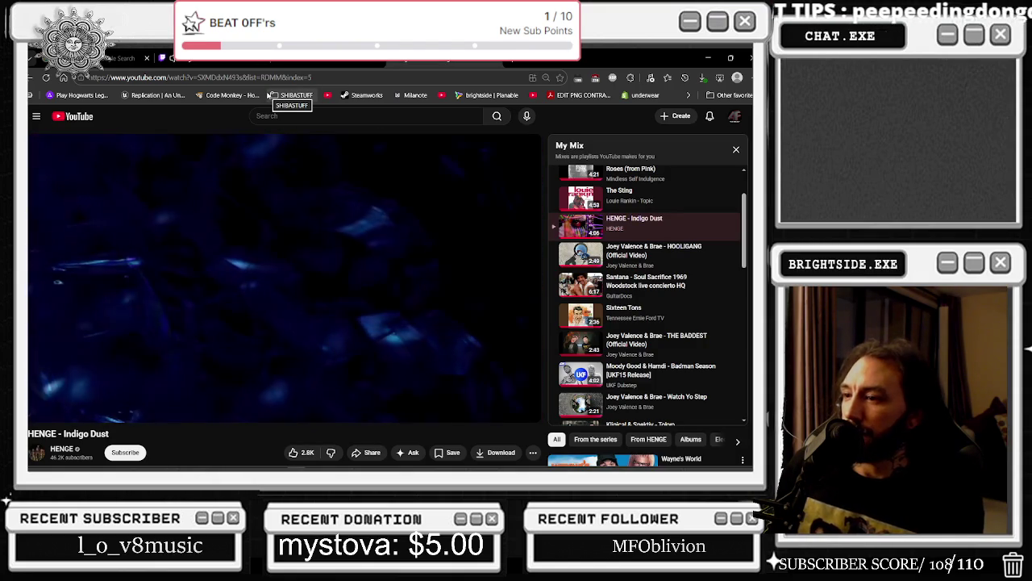
mouse_move(284, 182)
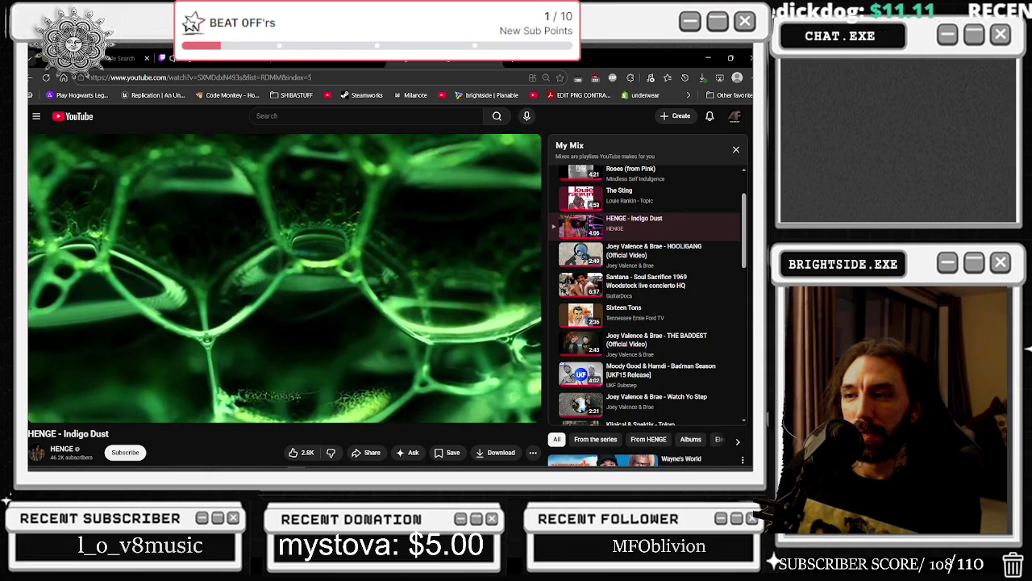
mouse_move(461, 240)
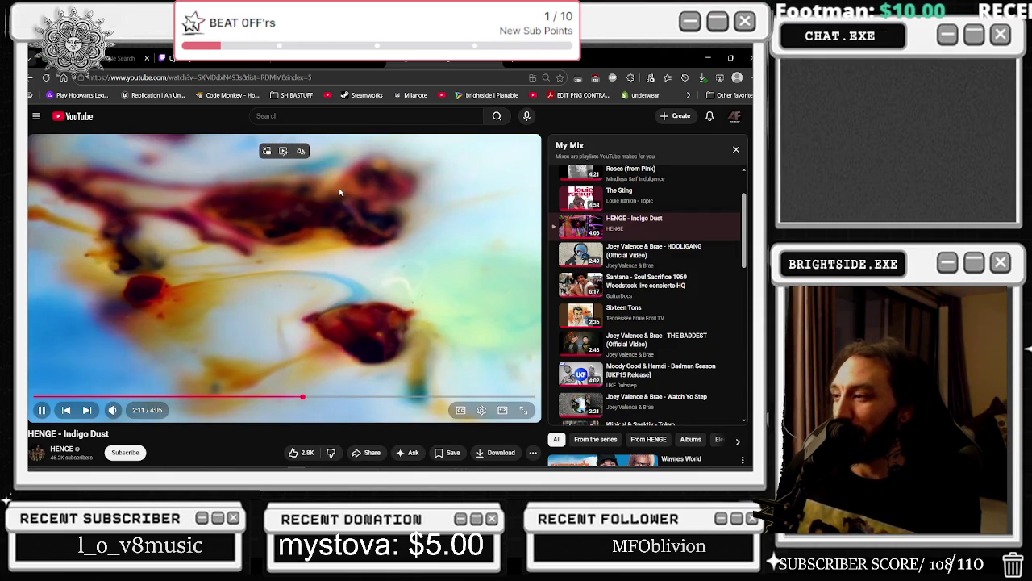
left_click(336, 398)
left_click(353, 398)
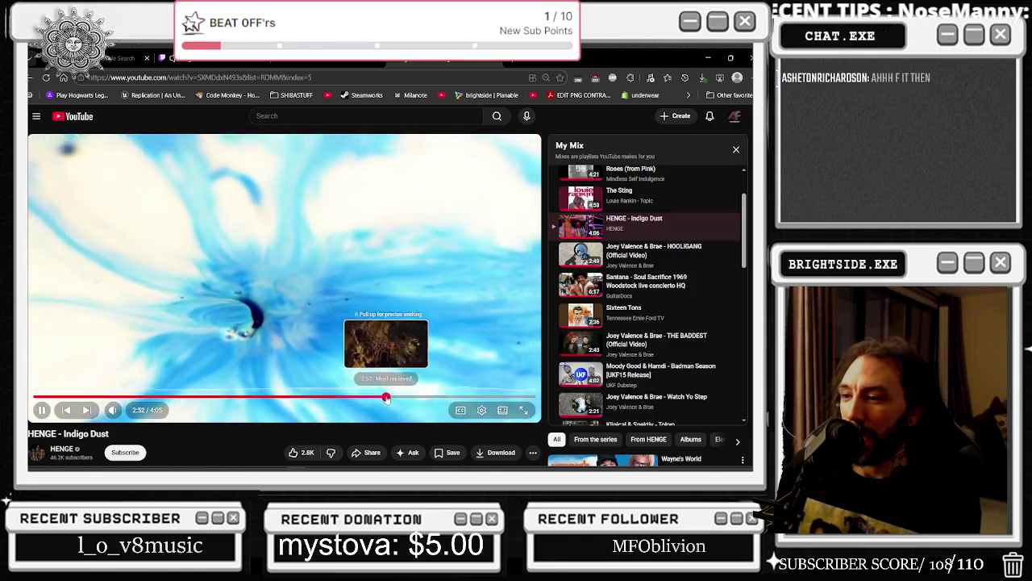
left_click(386, 399)
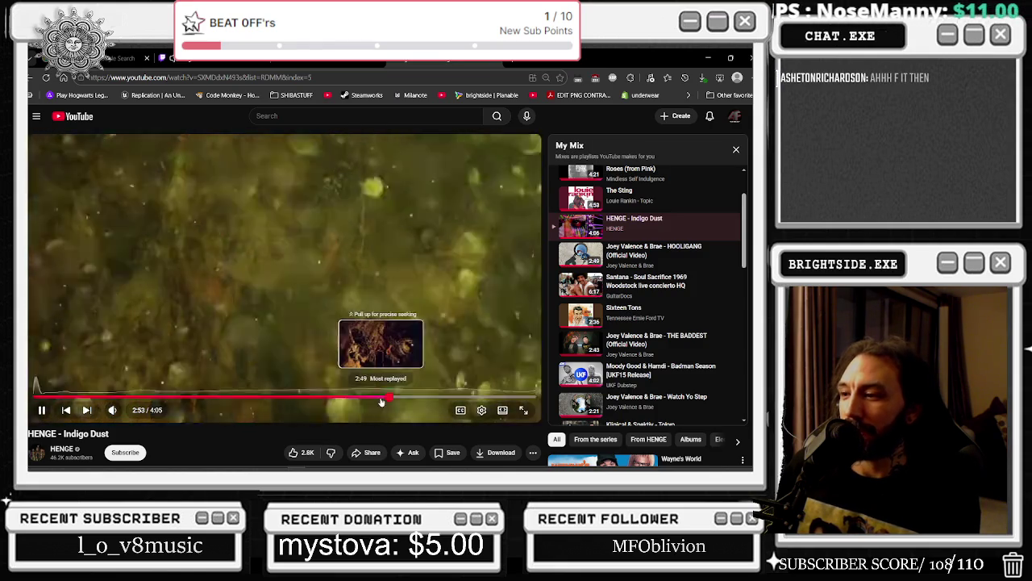
left_click_drag(382, 402, 379, 385)
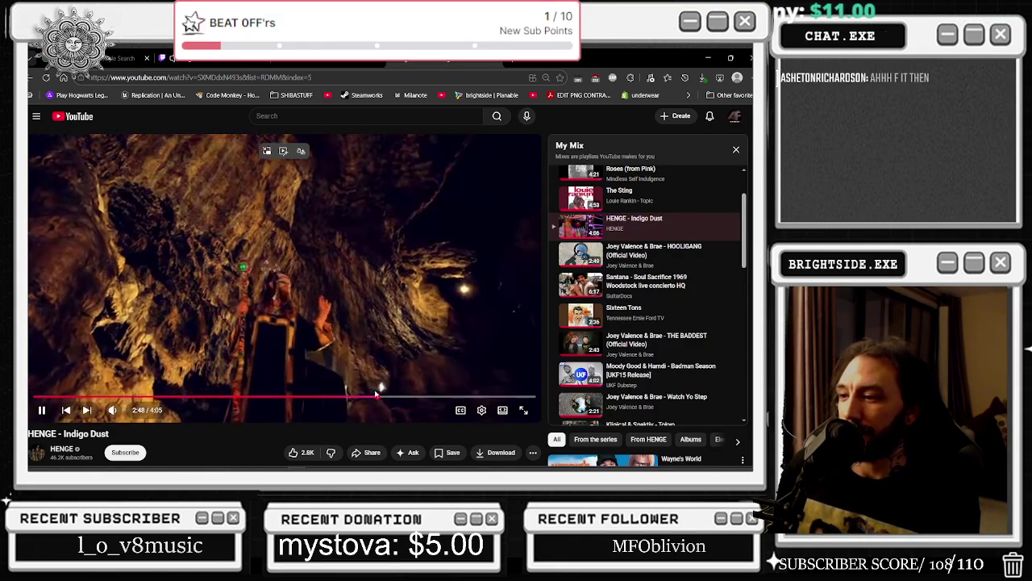
left_click(372, 397)
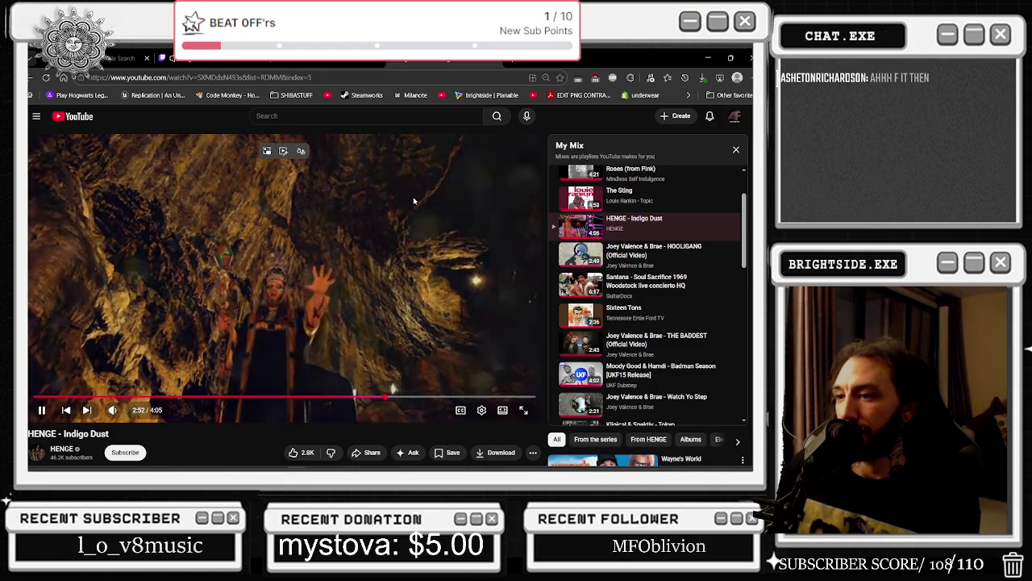
mouse_move(224, 468)
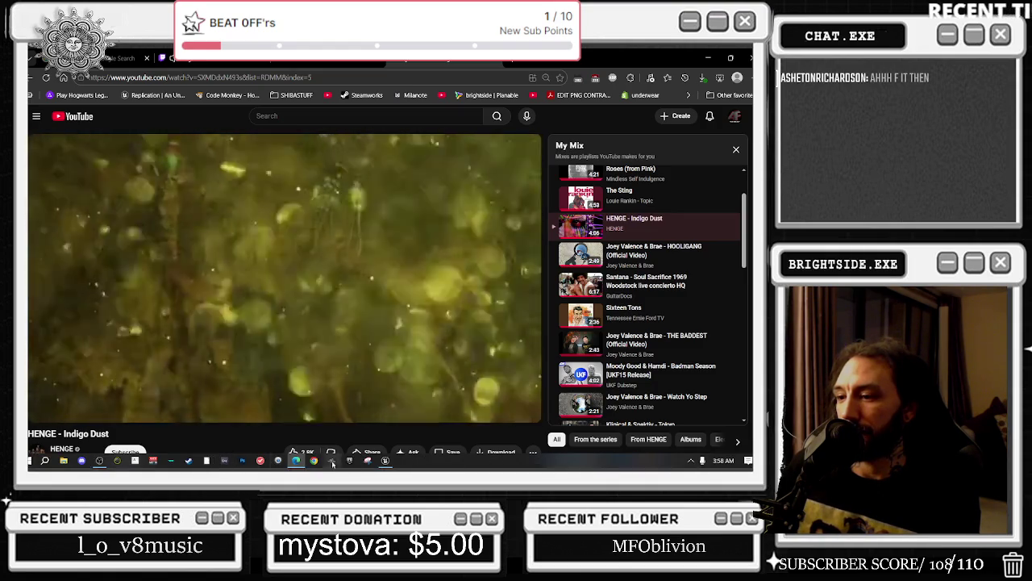
left_click(384, 463)
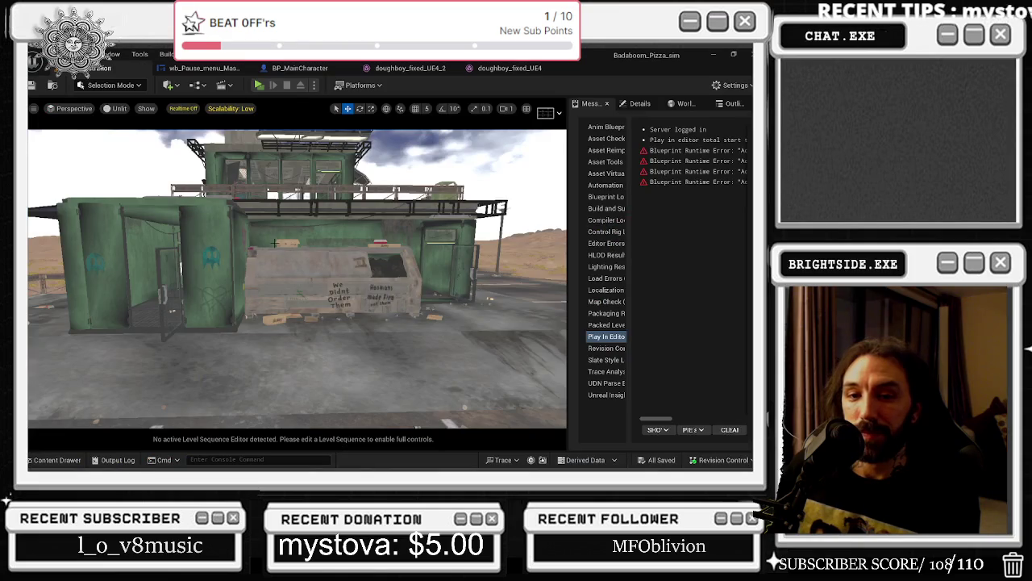
- In BP_MainCharacter, assign the Main material to Element 1
left_click_drag(275, 243, 276, 243)
left_click(187, 70)
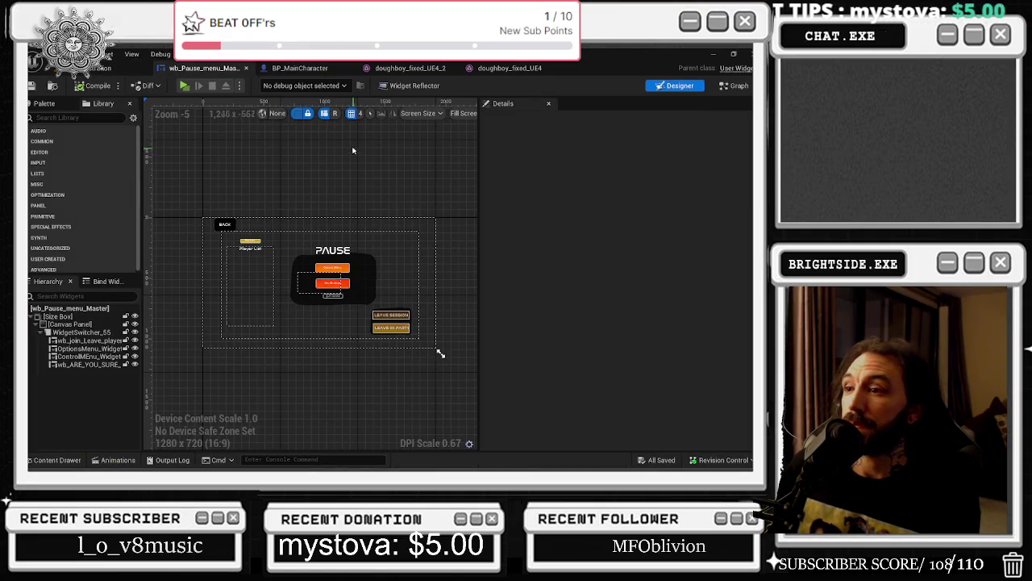
left_click(325, 69)
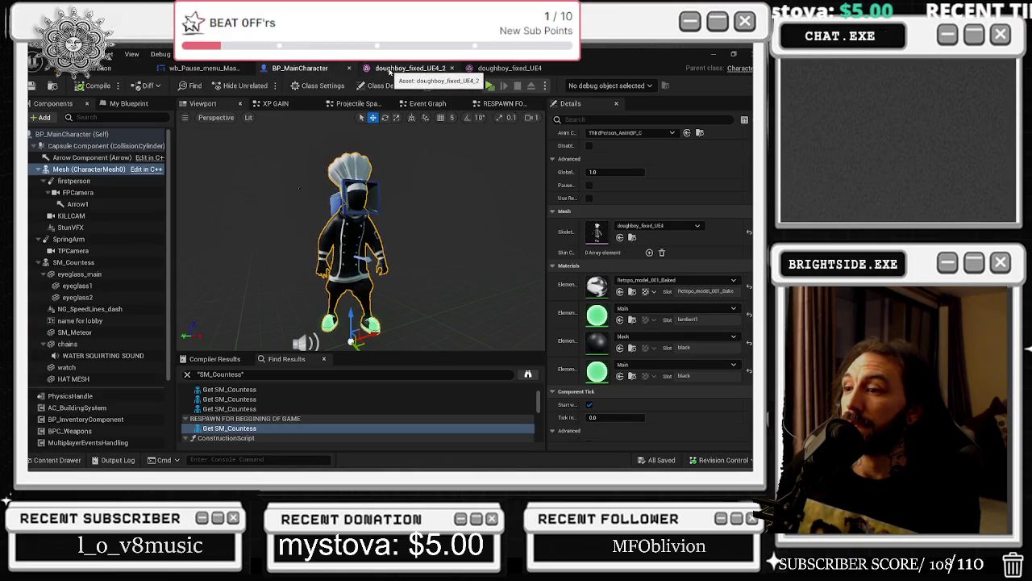
left_click(676, 308)
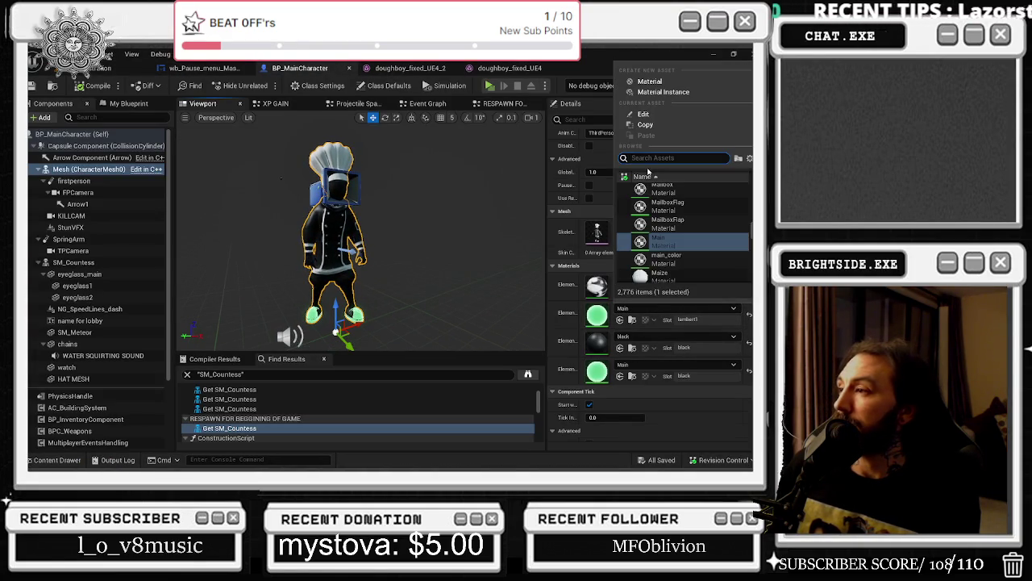
scroll(689, 255, "up", 1)
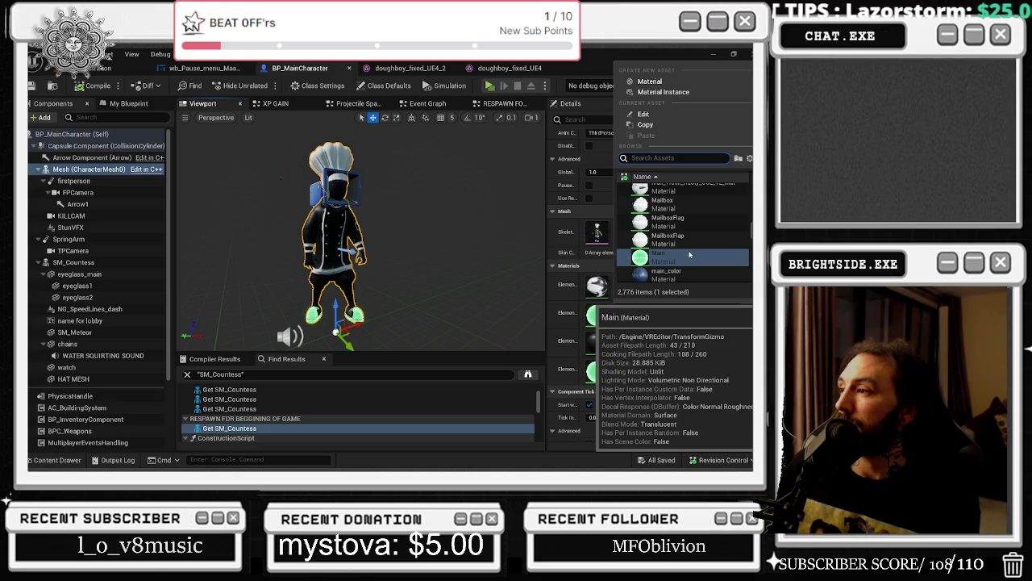
left_click(686, 254)
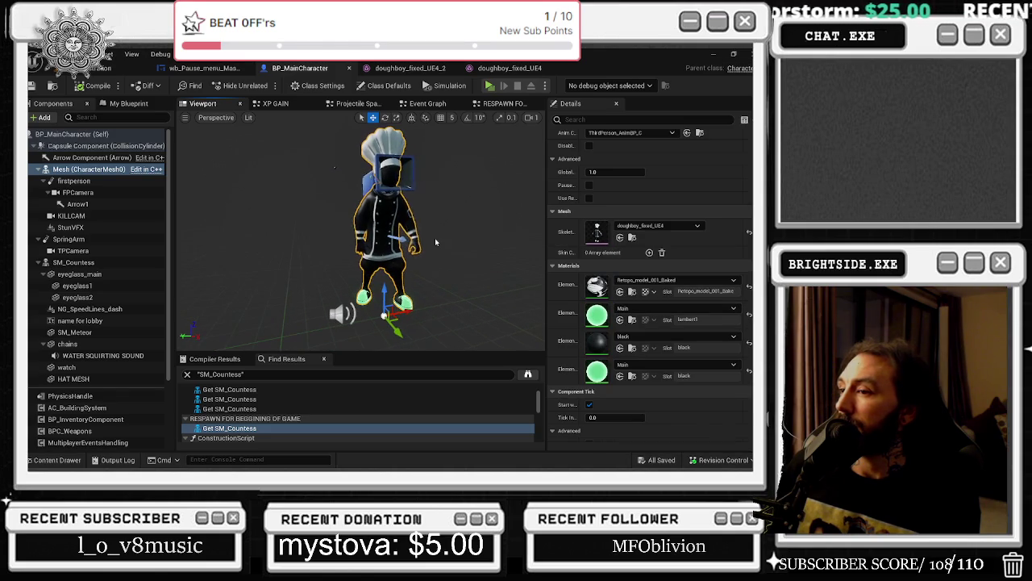
- Inspect the doughboy_fixed_UE4 and _UE4_2 meshes, then open the level's Content Drawer
left_click(421, 70)
left_click(482, 70)
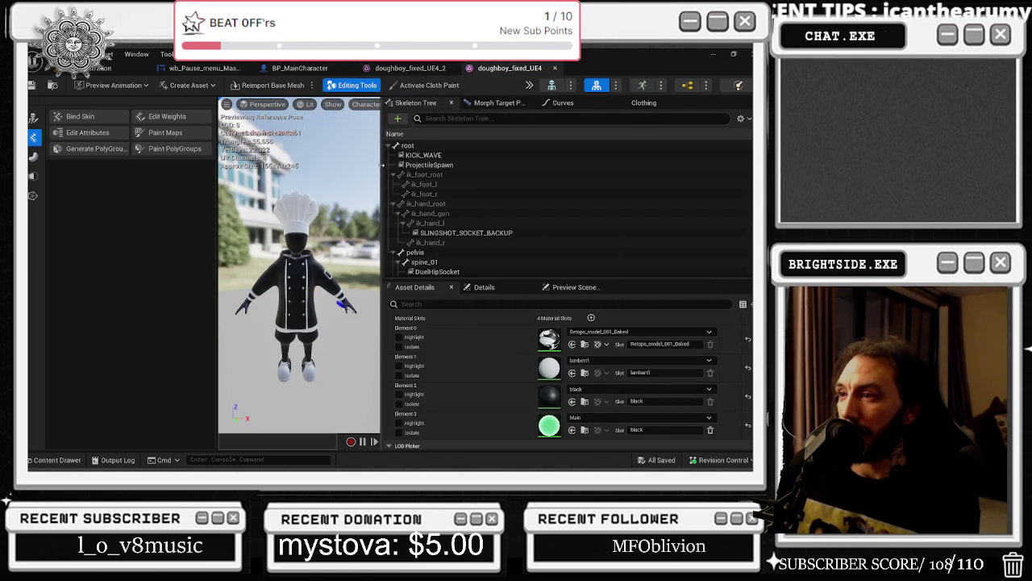
left_click_drag(382, 165, 547, 170)
scroll(500, 230, "down", 4)
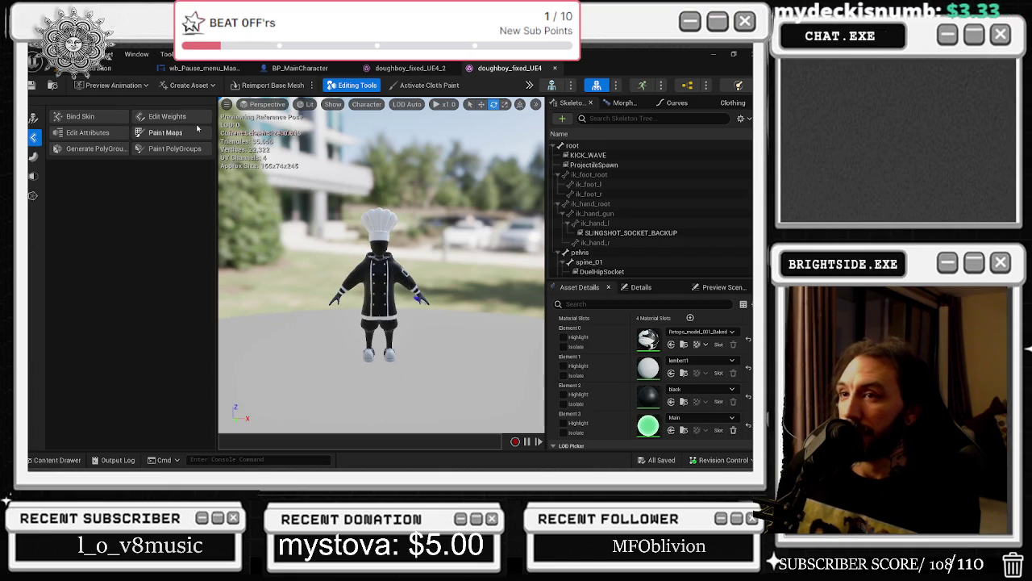
left_click(96, 69)
left_click(57, 460)
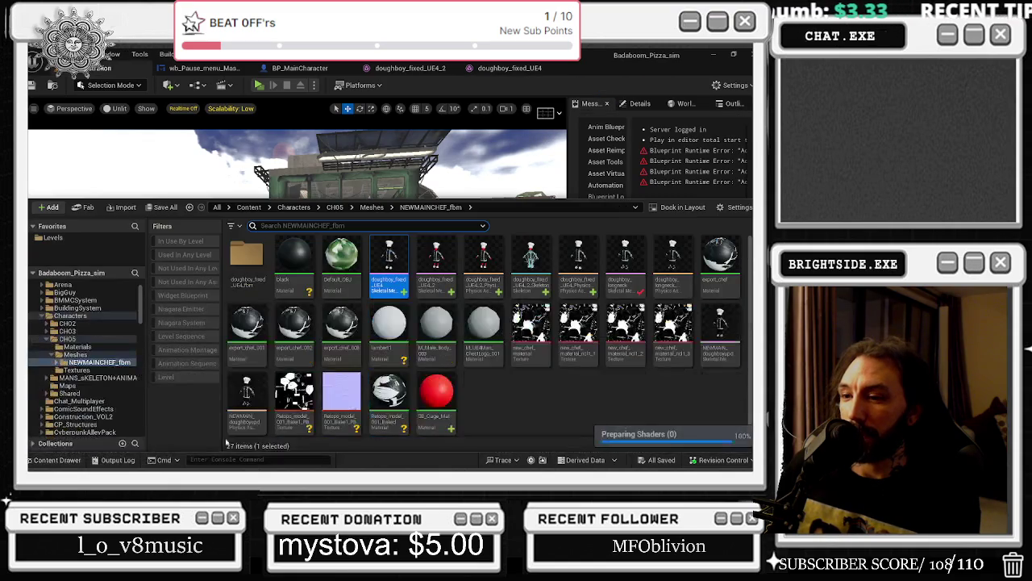
- Open Room_level from CyberpunkRestaurant/Levels and launch Play In Editor
left_click(52, 237)
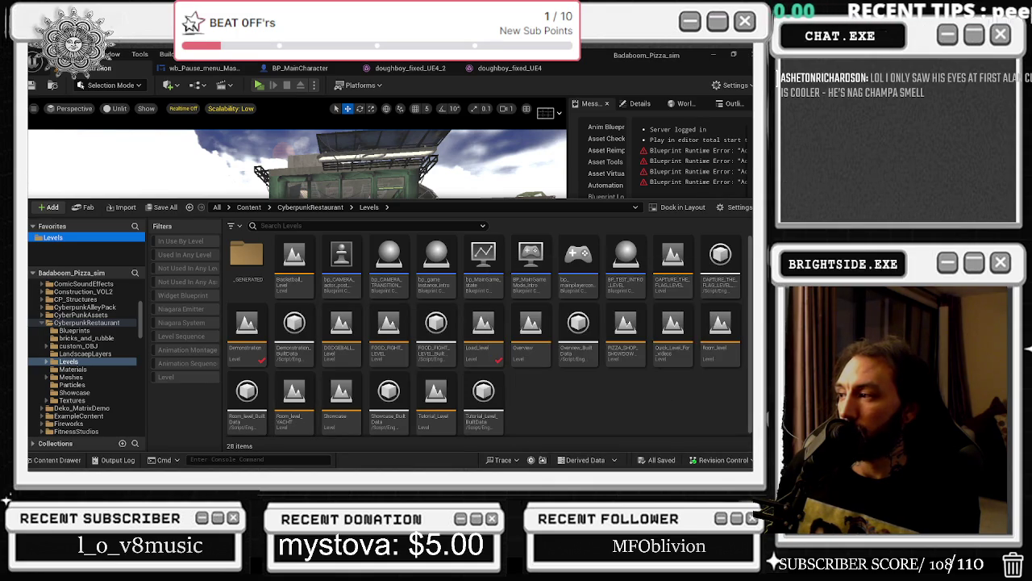
double_click(719, 321)
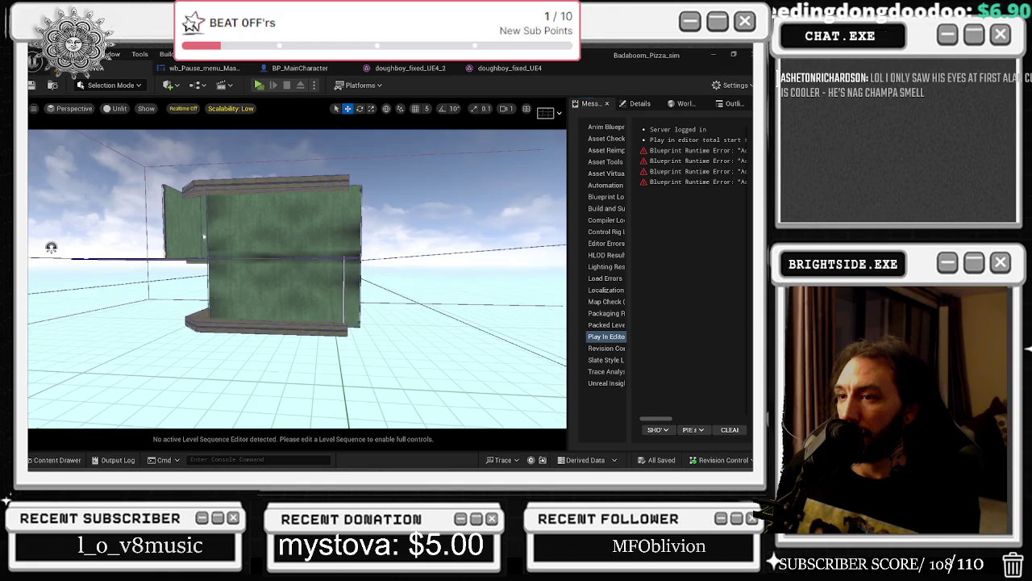
left_click_drag(285, 116, 285, 116)
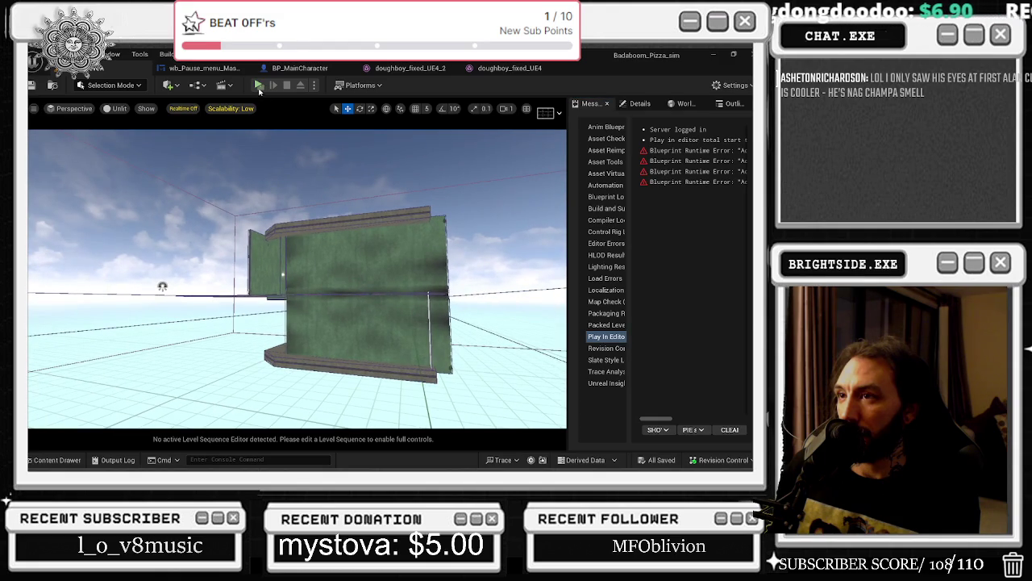
left_click(259, 87)
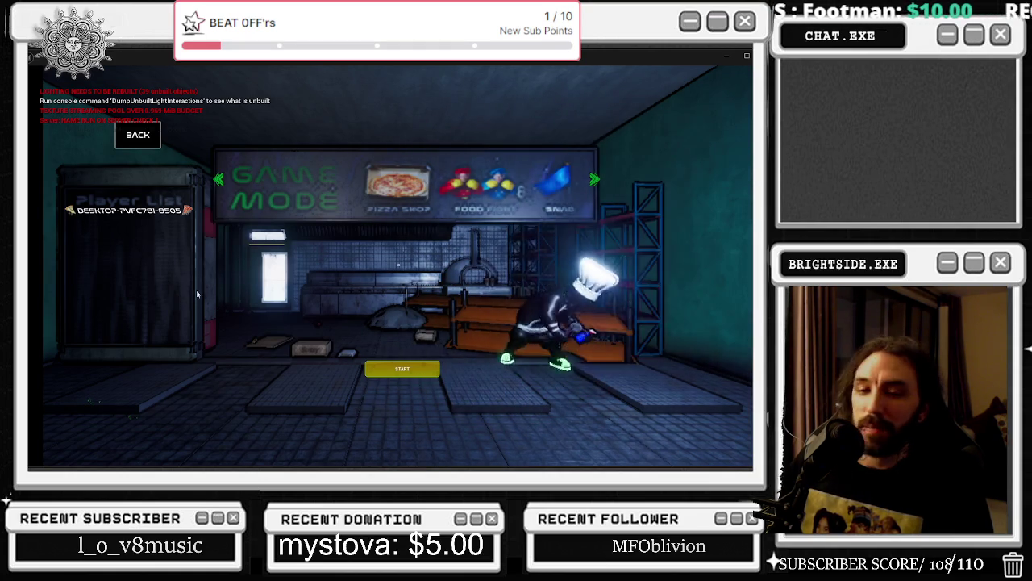
- Leave the lobby test running and switch back to the browser
key("alt+Tab")
key("alt+Tab")
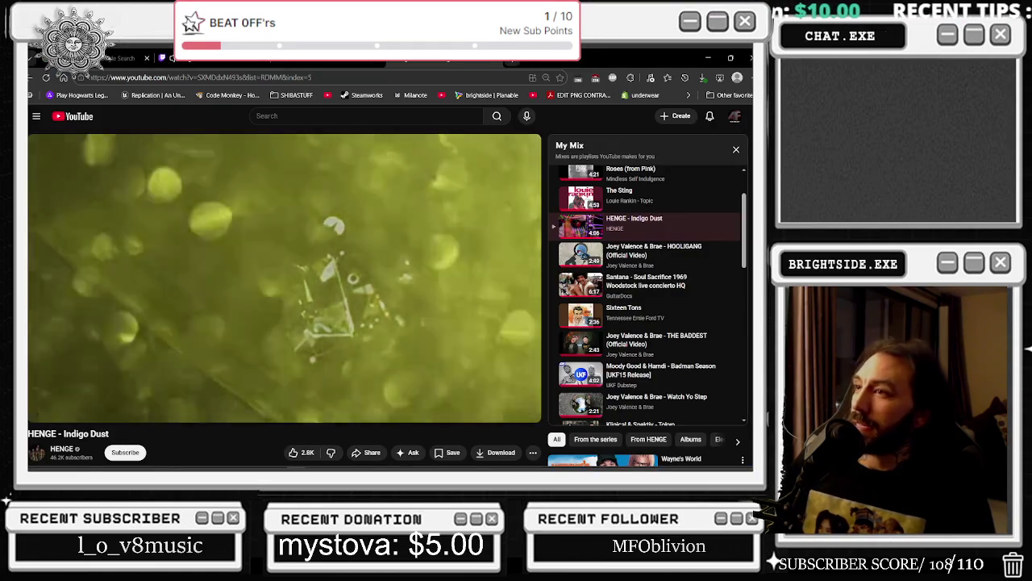
- Search Google for the actor in a new tab and browse the results
key("ctrl+t")
type("alan cumming")
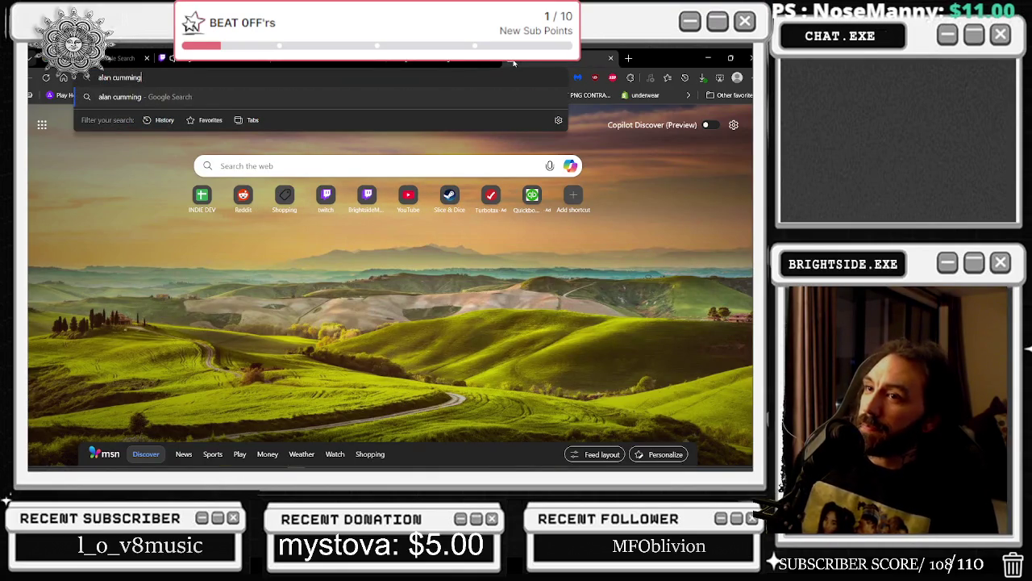
key("Return")
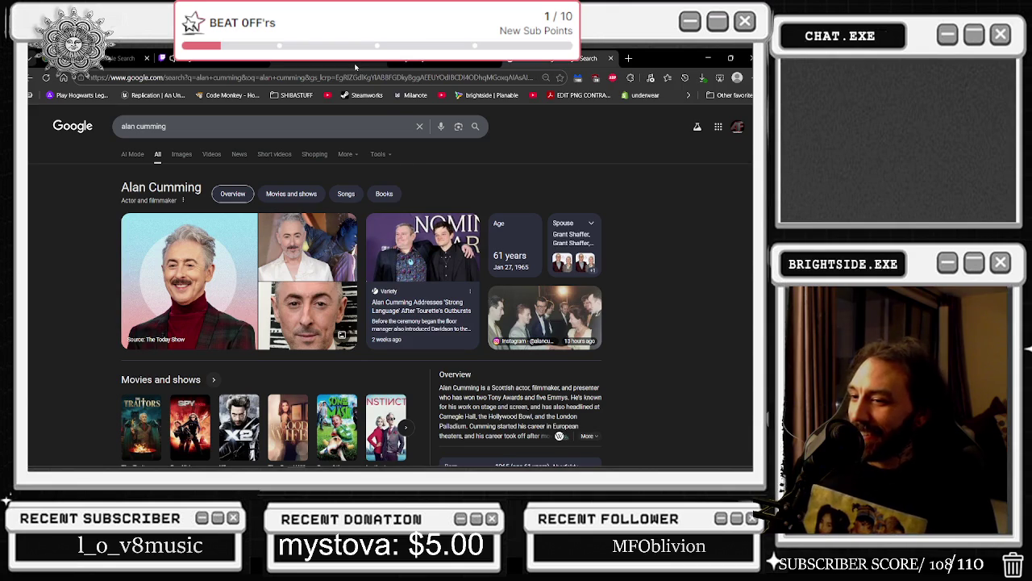
scroll(150, 332, "down", 2)
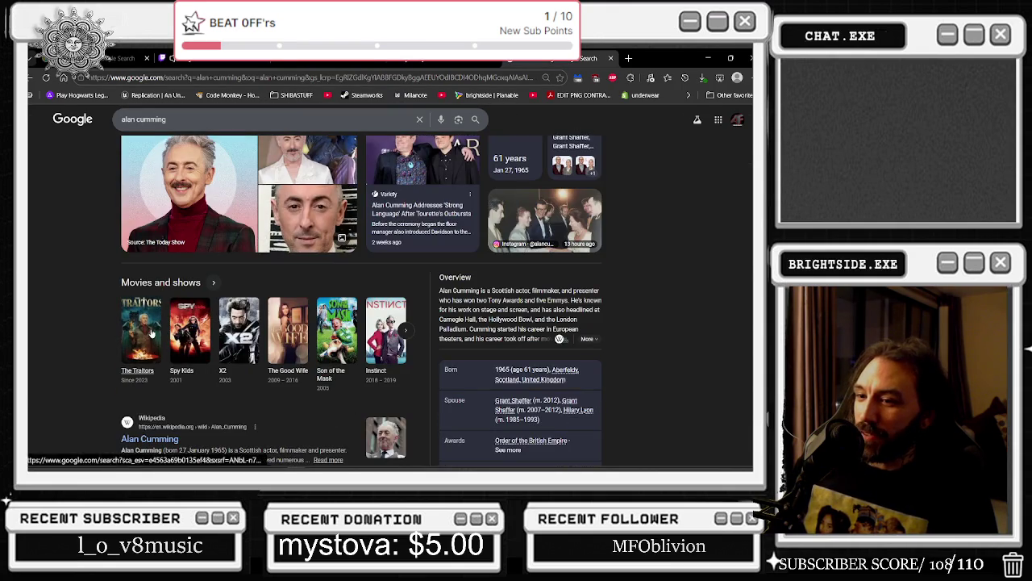
- Look at The Traitors result, return to the results, then go to the HOOLIGANG YouTube tab
left_click(151, 332)
scroll(295, 220, "down", 1)
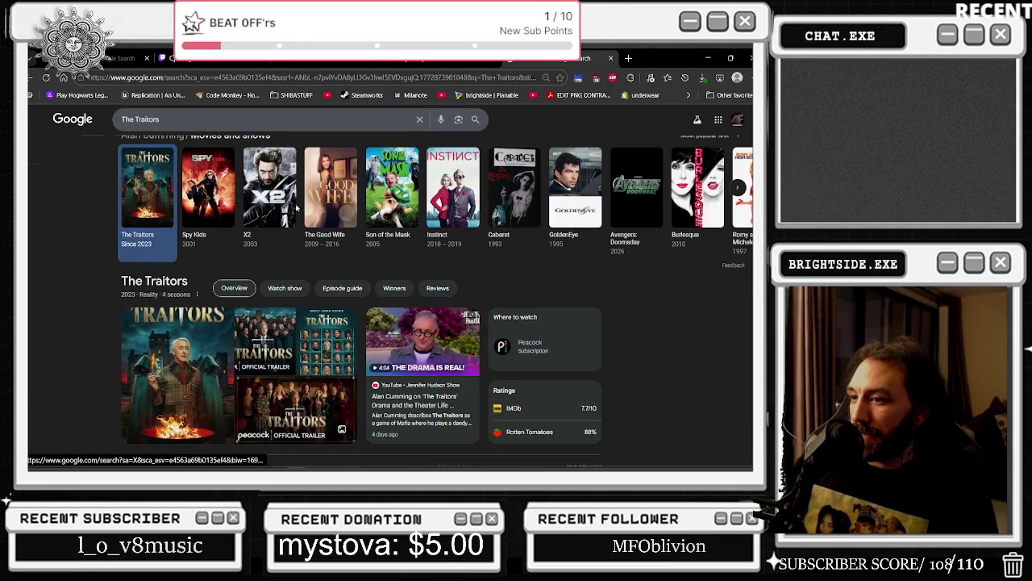
key("alt+Left")
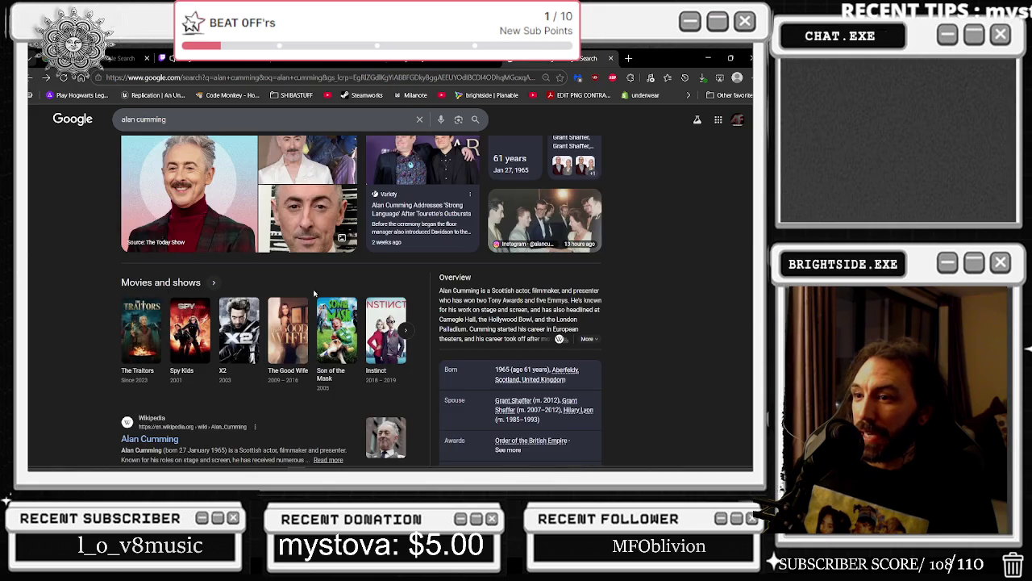
scroll(397, 292, "up", 2)
scroll(404, 242, "down", 1)
scroll(411, 209, "down", 2)
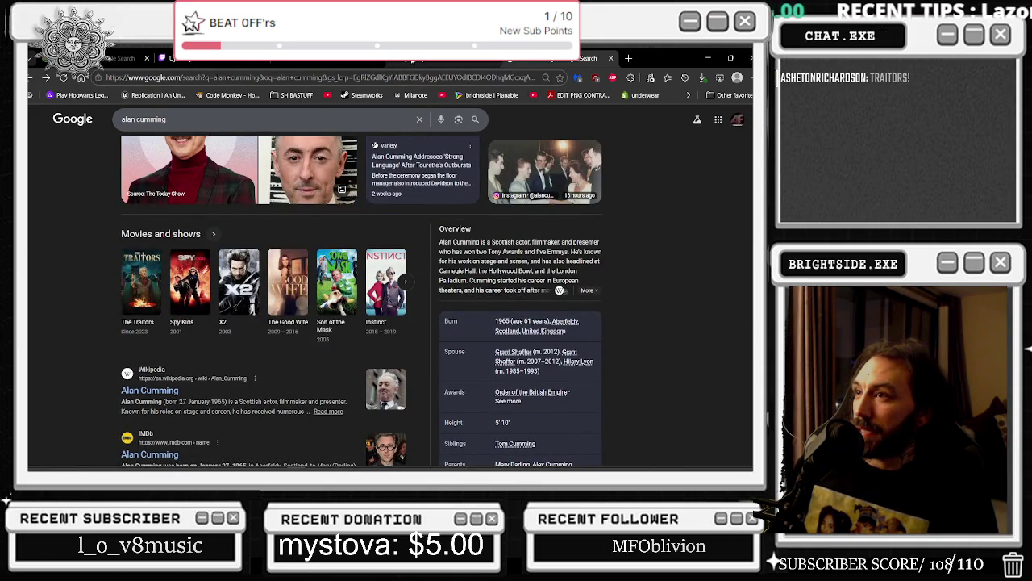
key("ctrl+Tab")
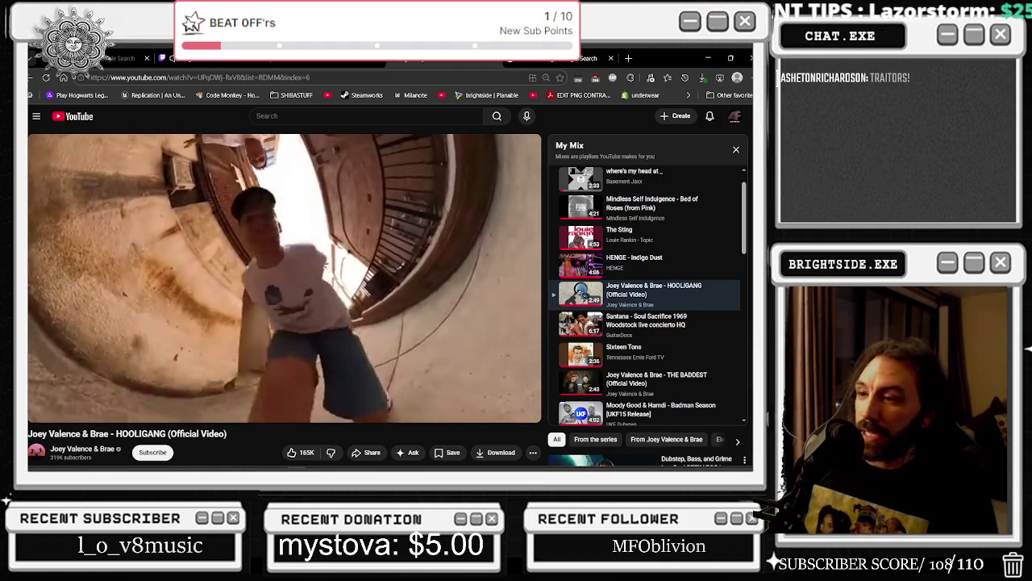
- Back in the game lobby, cycle the game-mode carousel and stop the play session
left_click(708, 57)
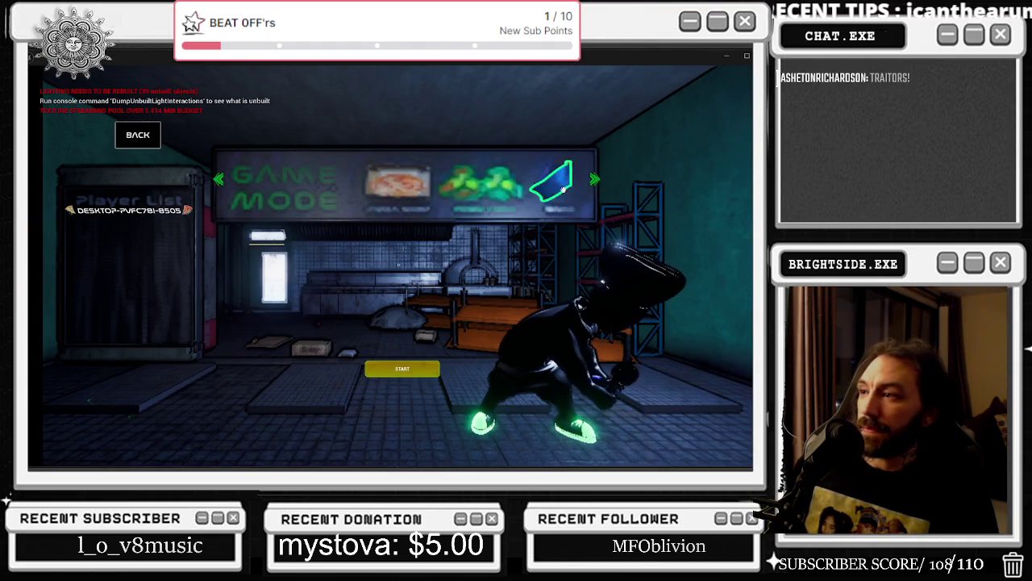
left_click(594, 179)
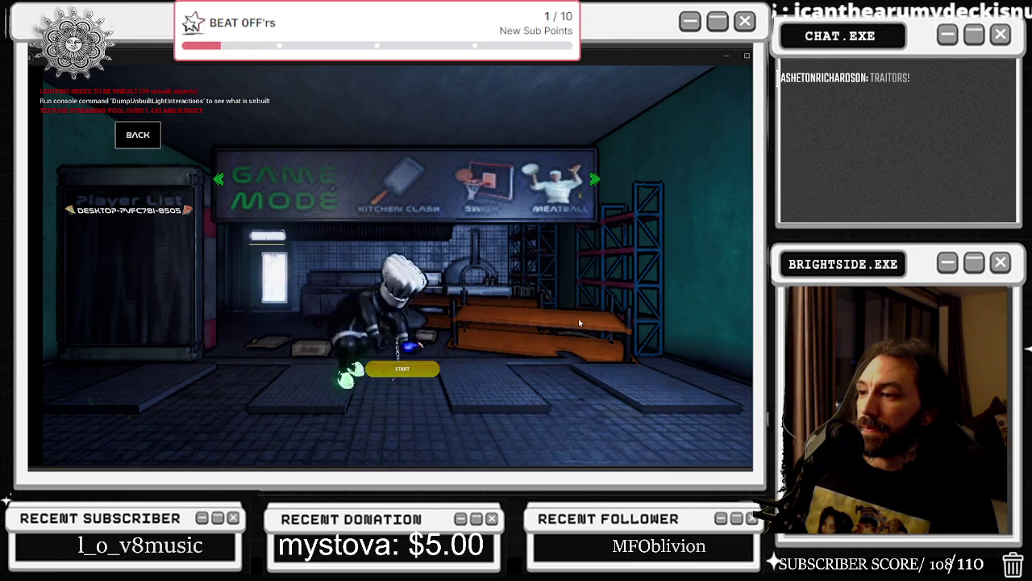
key("Escape")
- Step through the doughboy_fixed_UE4 mesh tabs to the BP_MainCharacter blueprint
left_click(508, 68)
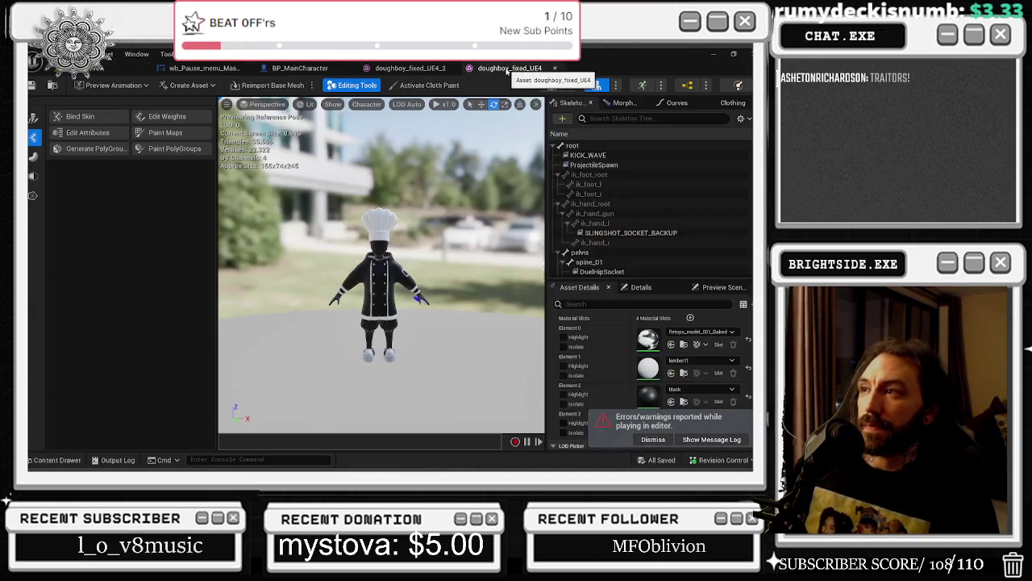
left_click(428, 70)
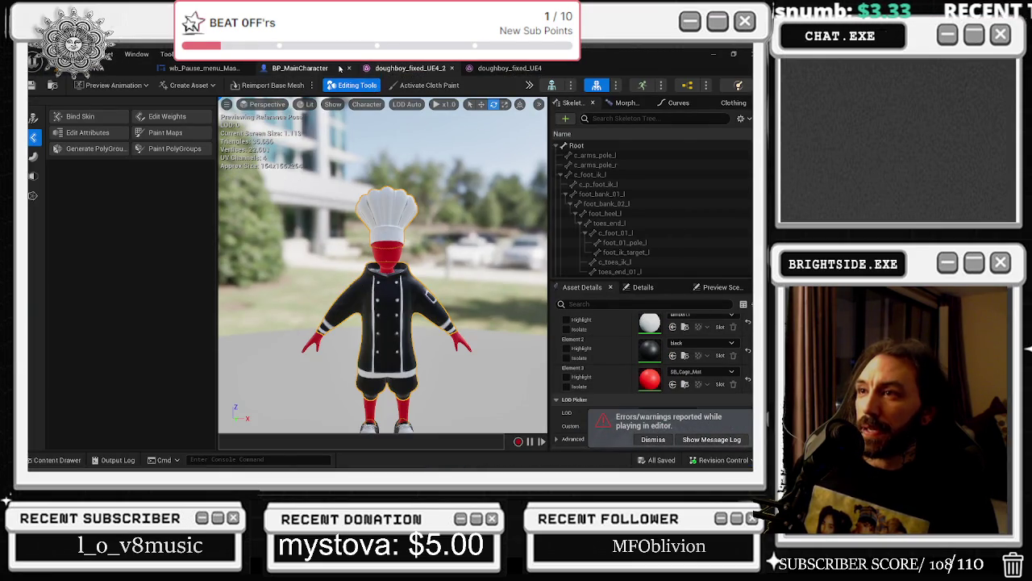
left_click(327, 71)
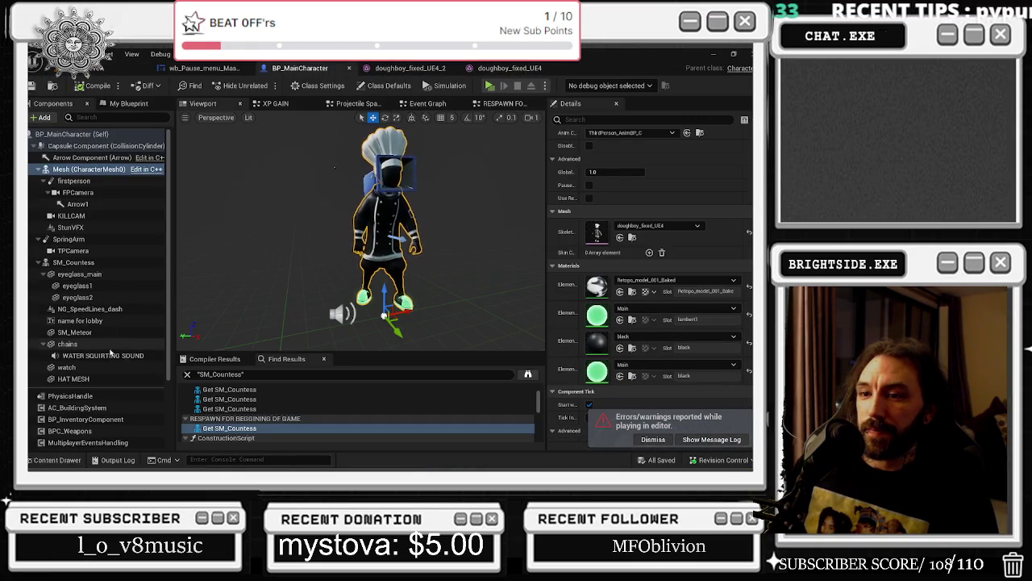
left_click(80, 320)
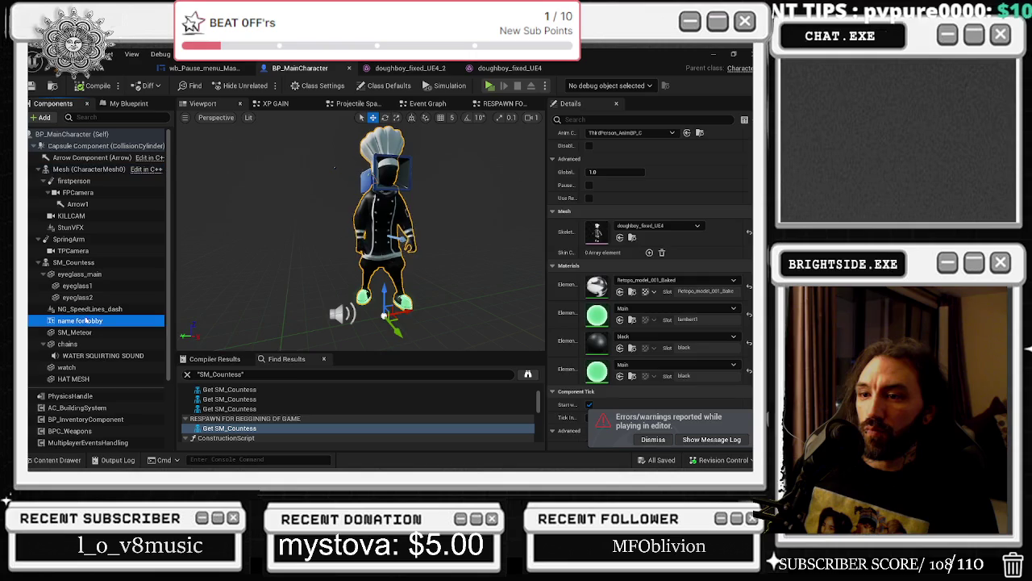
left_click_drag(484, 226, 532, 234)
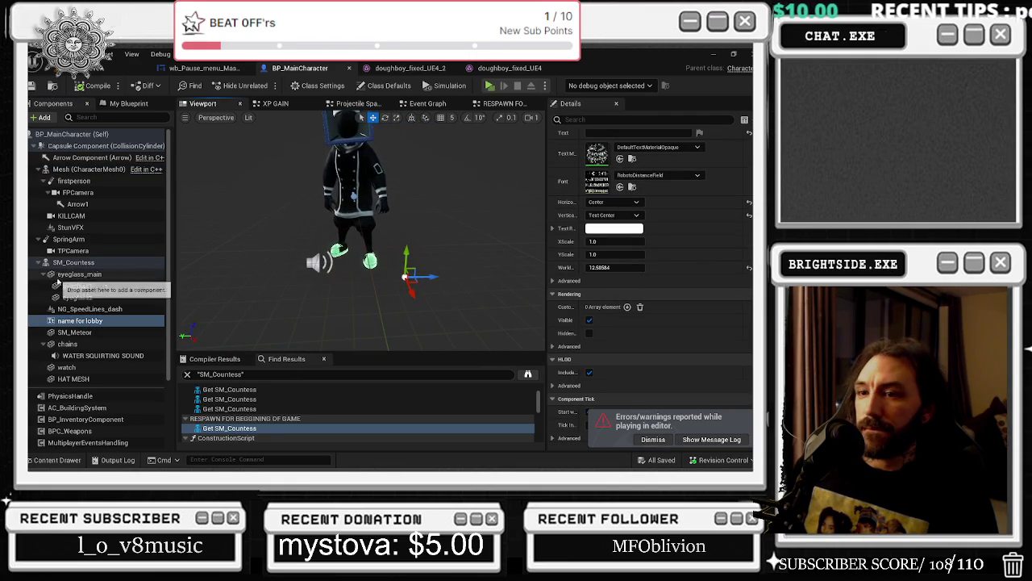
left_click(61, 275)
left_click(95, 298)
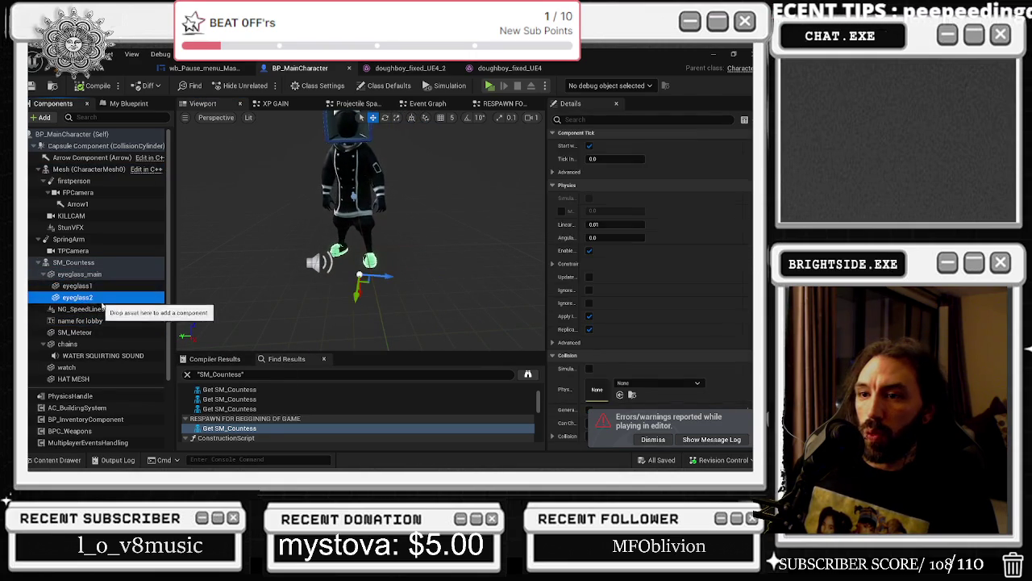
left_click(103, 320)
left_click(106, 332)
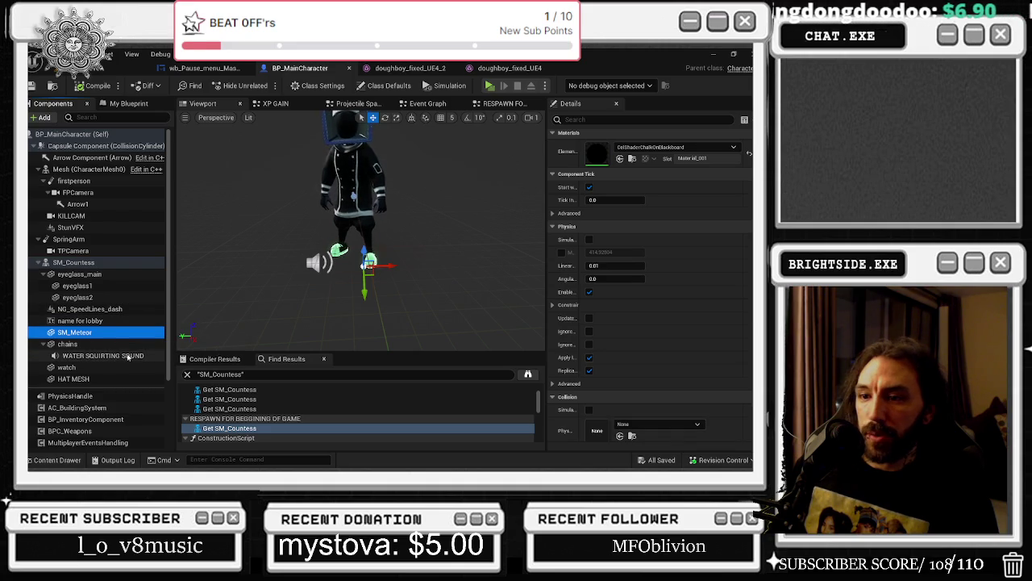
left_click(107, 378)
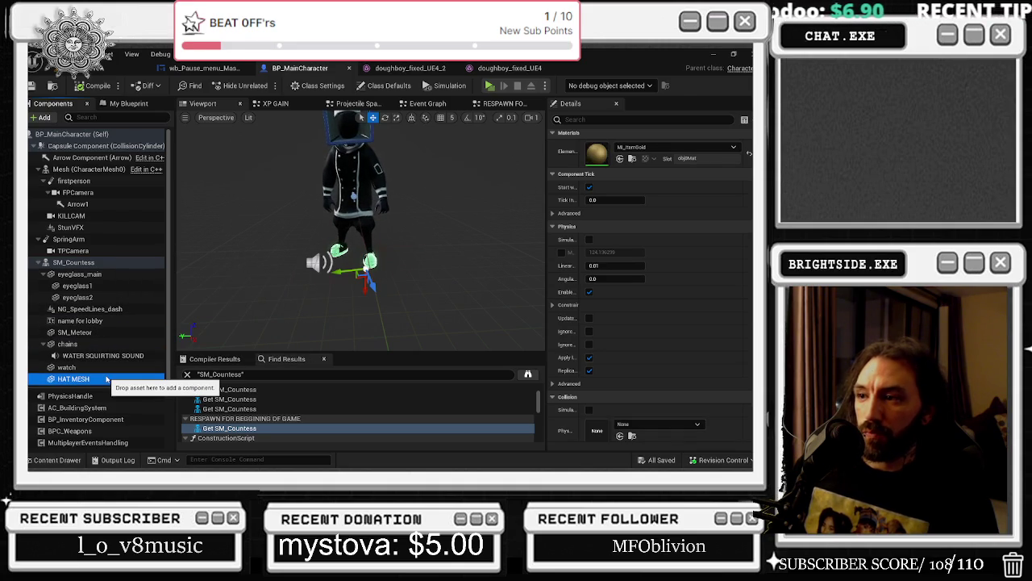
left_click(105, 367)
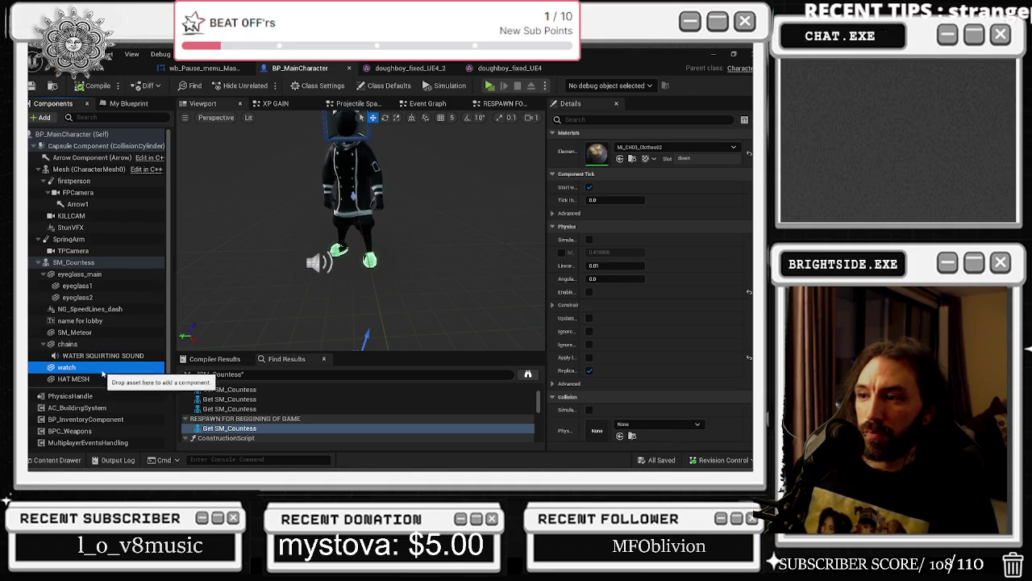
left_click_drag(363, 242, 362, 274)
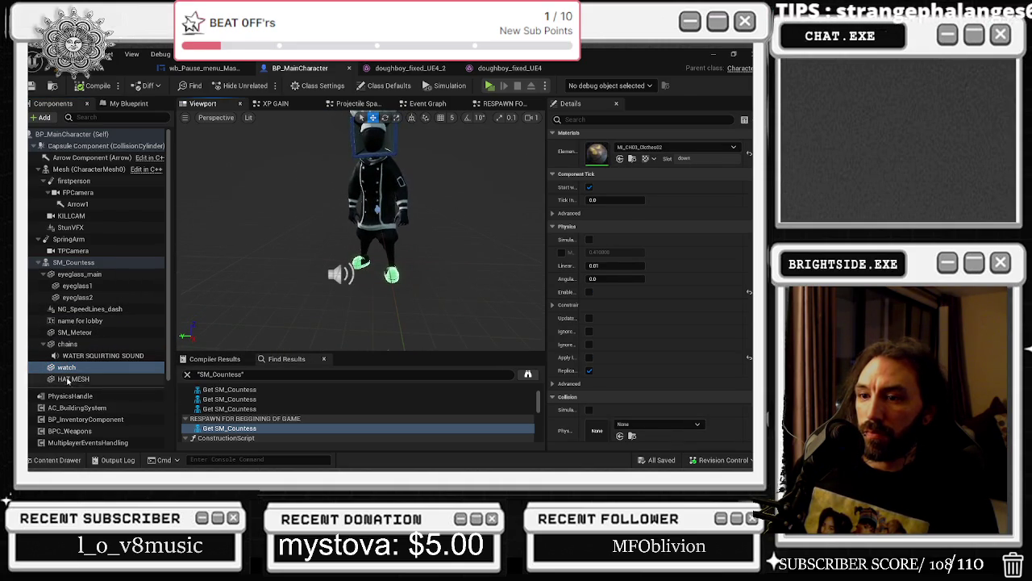
left_click(89, 355)
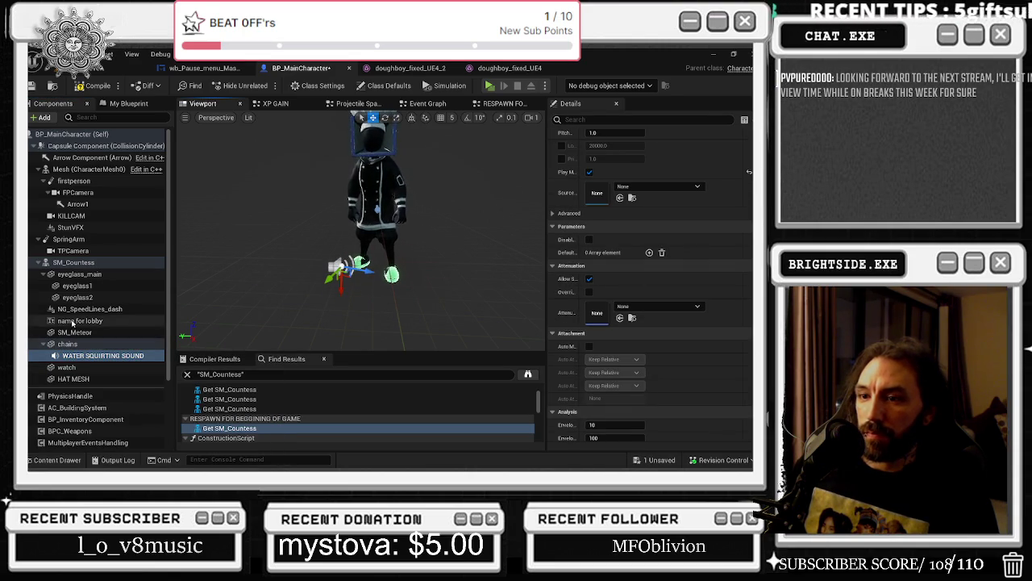
left_click(75, 321)
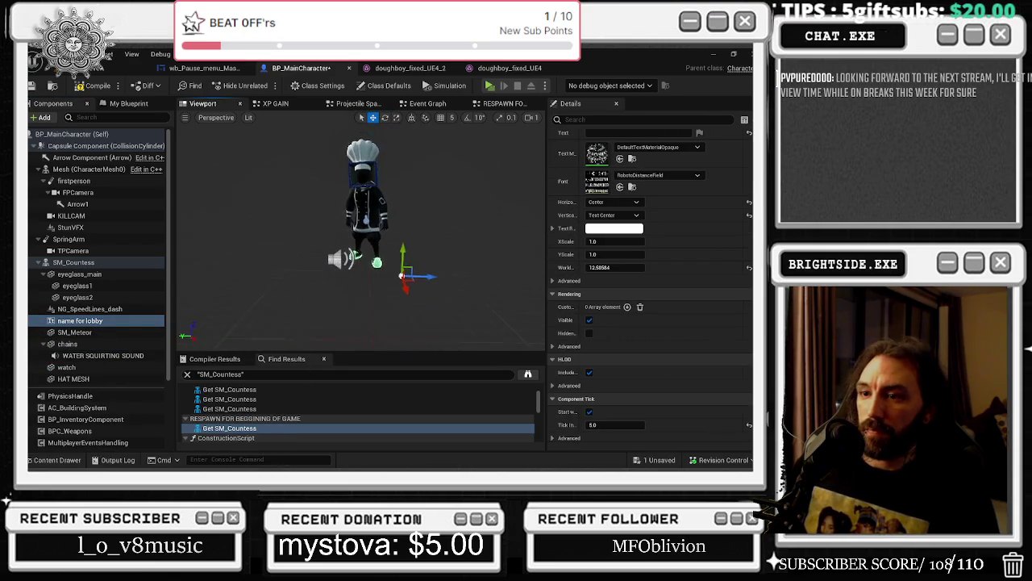
- Parent 'name for lobby' to Mesh (CharacterMesh0) and roll it about -89°
left_click_drag(74, 321, 87, 171)
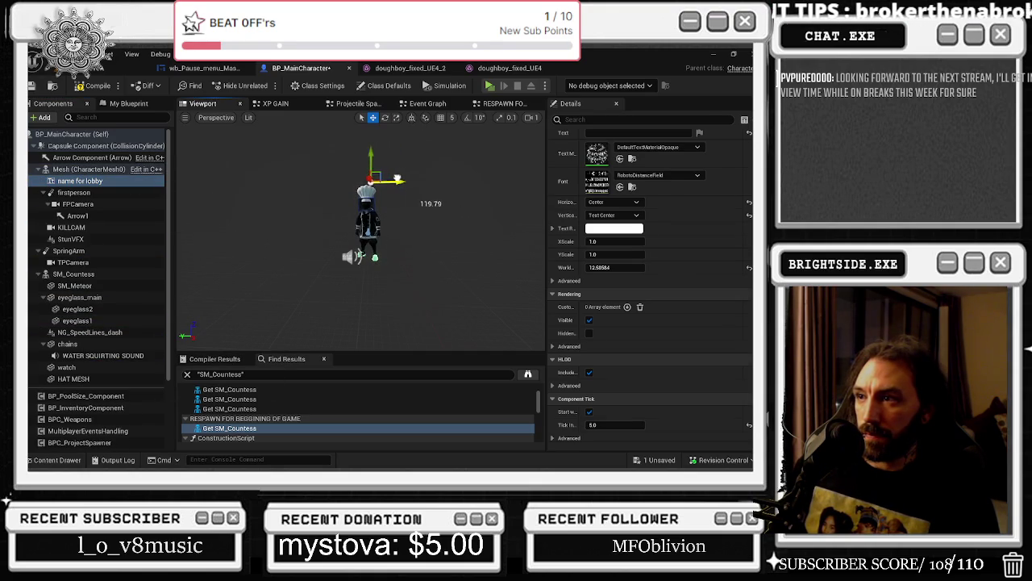
left_click_drag(392, 179, 400, 197)
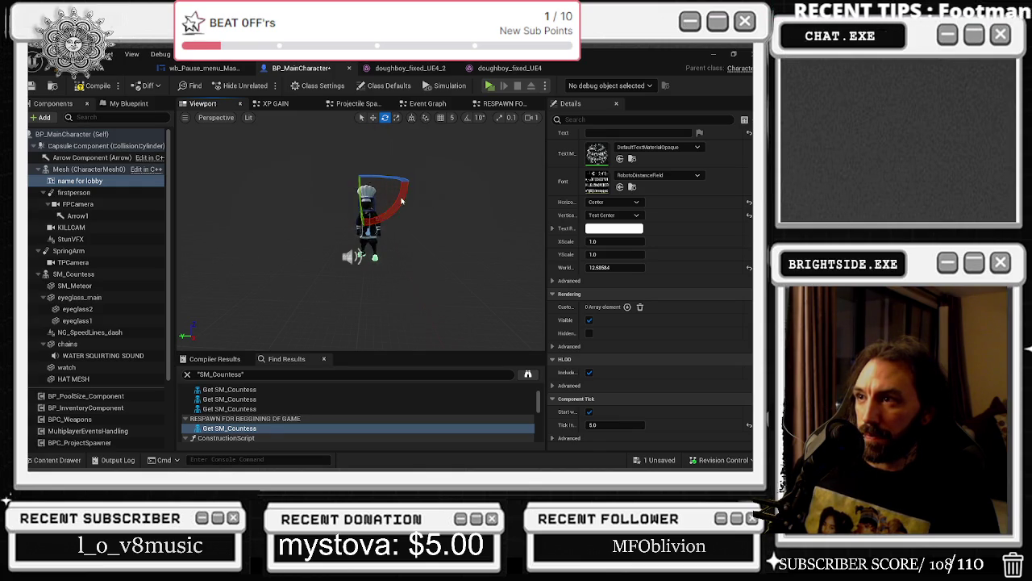
scroll(613, 242, "up", 5)
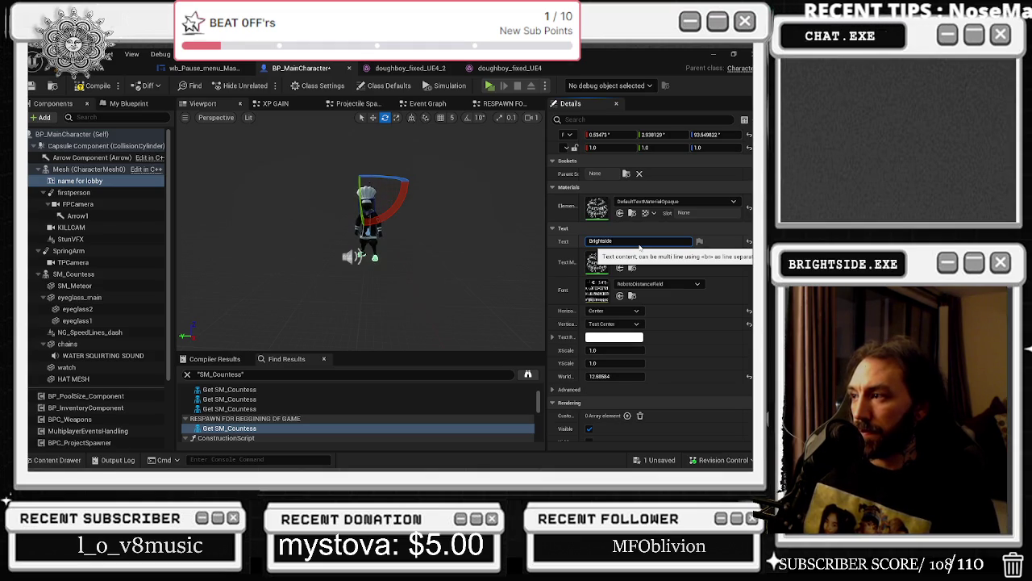
- Enter 'fewerf' as the label text, split onto two lines, and commit it
type("fewerf")
mouse_move(228, 183)
left_mouse_down()
mouse_move(241, 162)
mouse_move(230, 153)
left_mouse_up()
left_click_drag(417, 174, 428, 171)
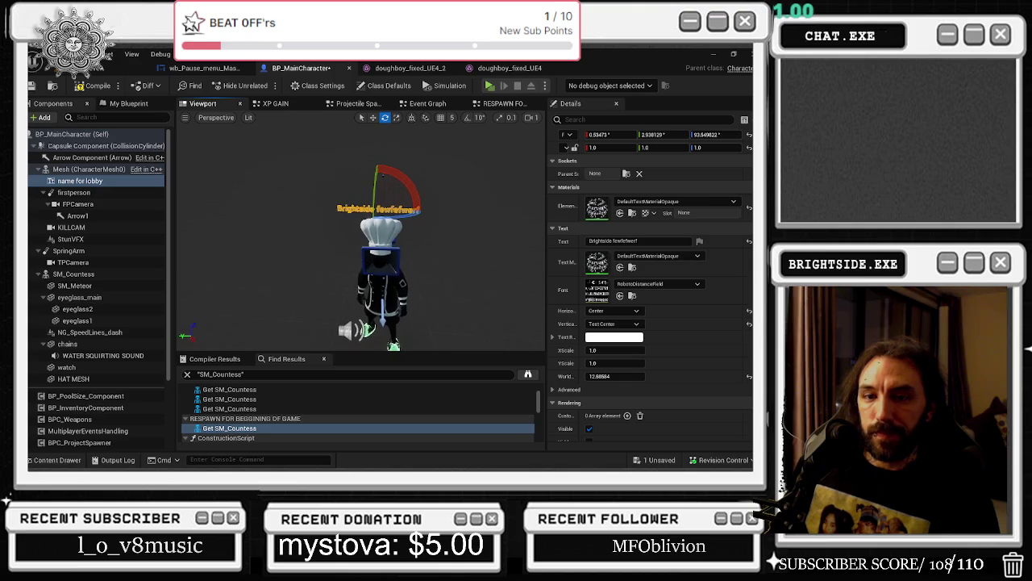
key("w")
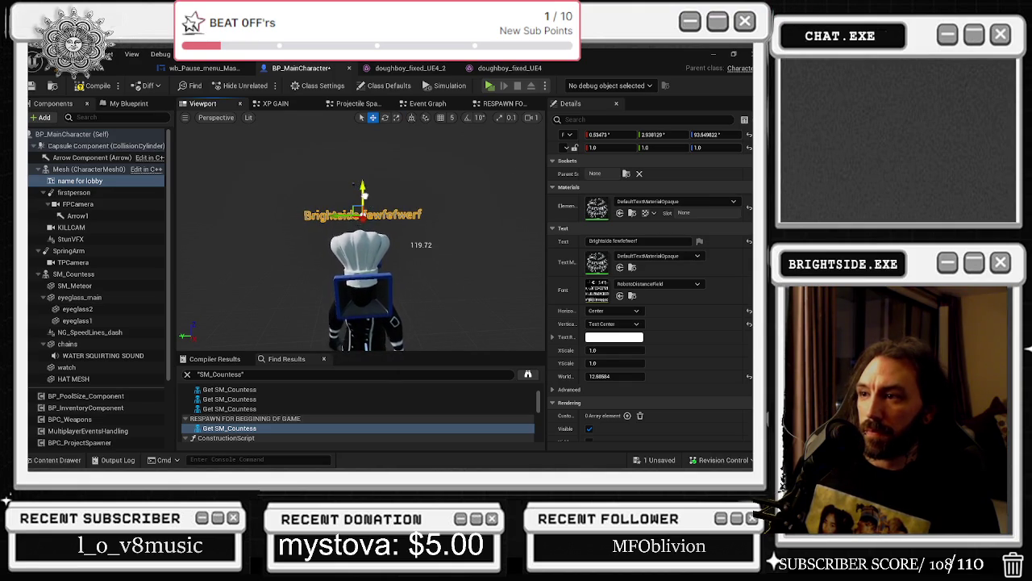
left_click_drag(637, 241, 622, 241)
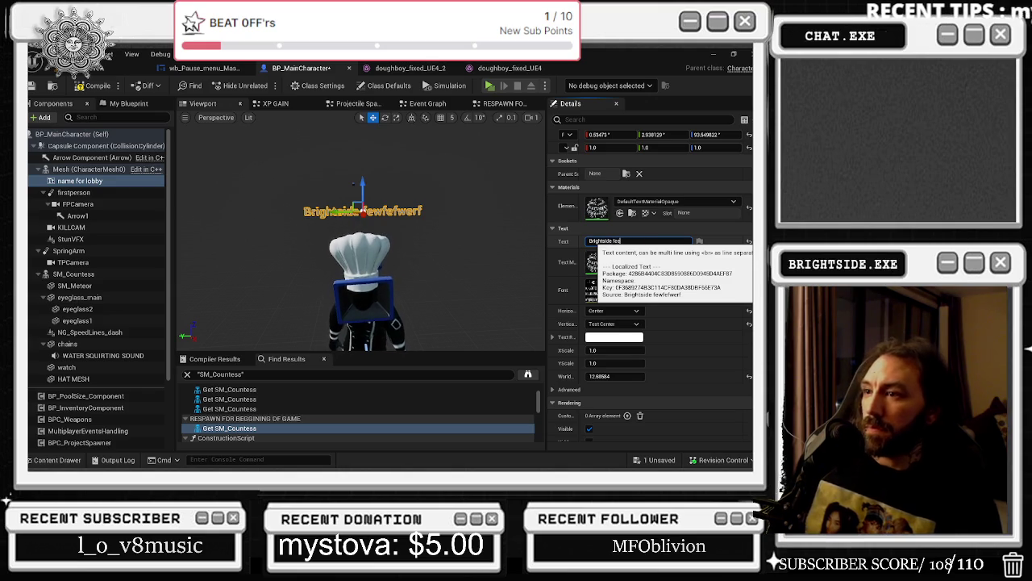
key("shift+Return")
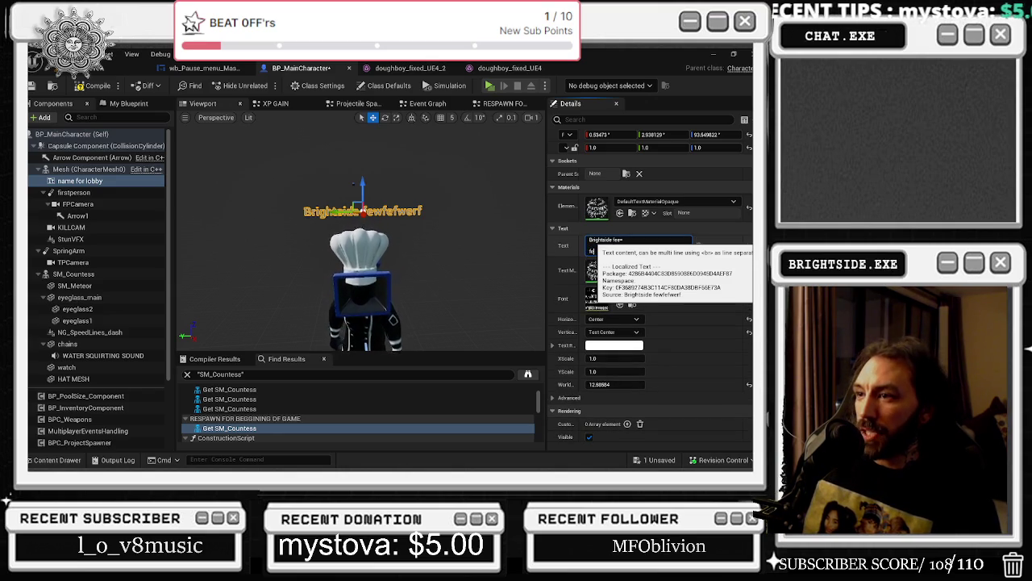
key("Return")
- Clear the name for lobby Text, save everything with Ctrl+S, and return to the level
left_click_drag(419, 250, 419, 201)
scroll(419, 206, "down", 3)
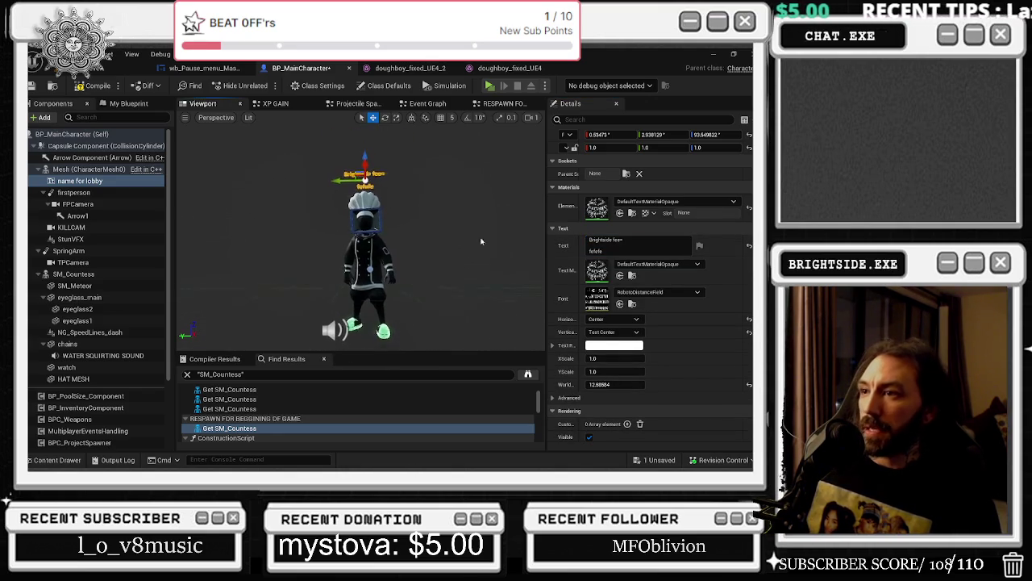
left_click(601, 242)
key("BackSpace")
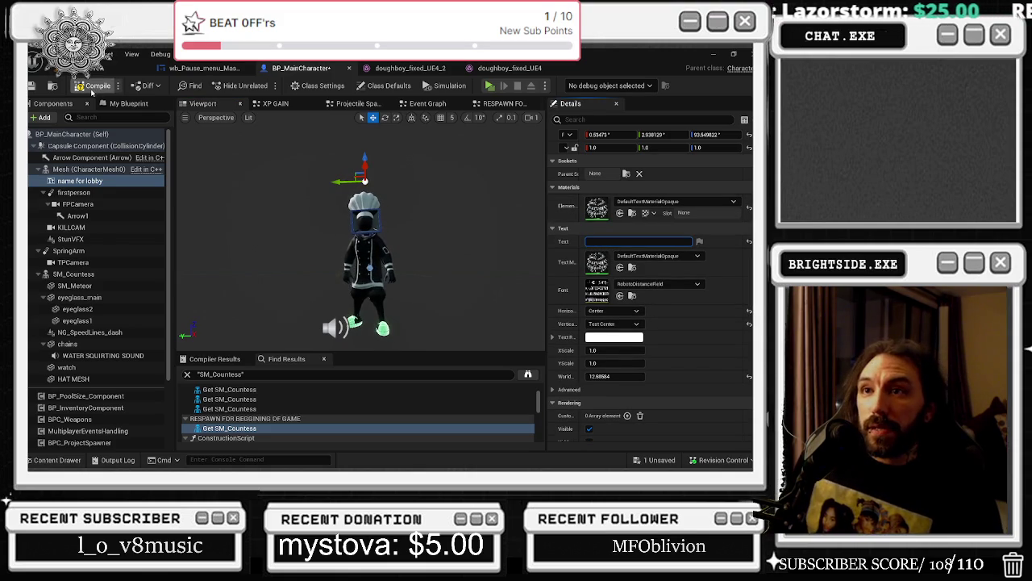
key("Return")
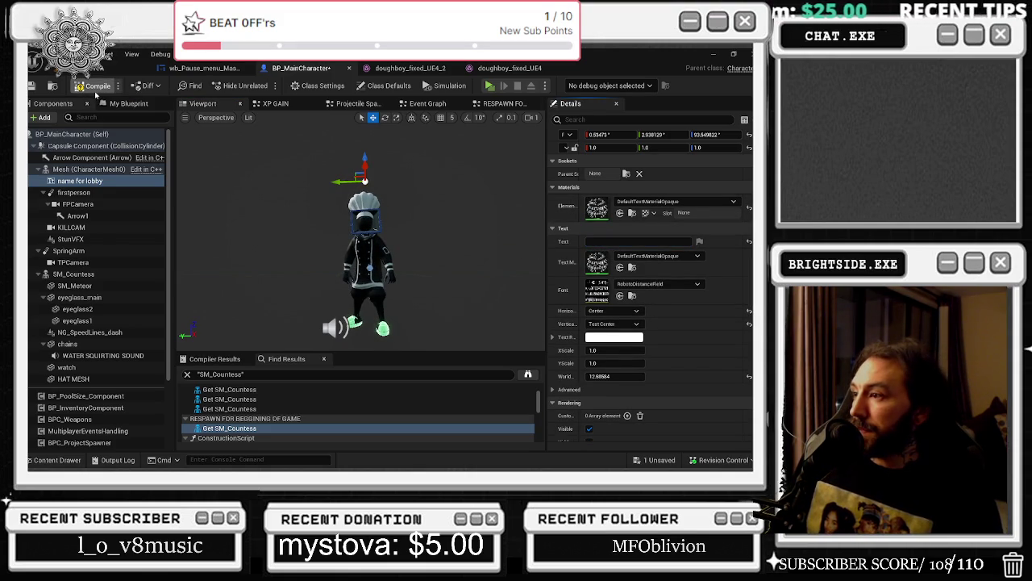
key("ctrl+s")
left_click(121, 67)
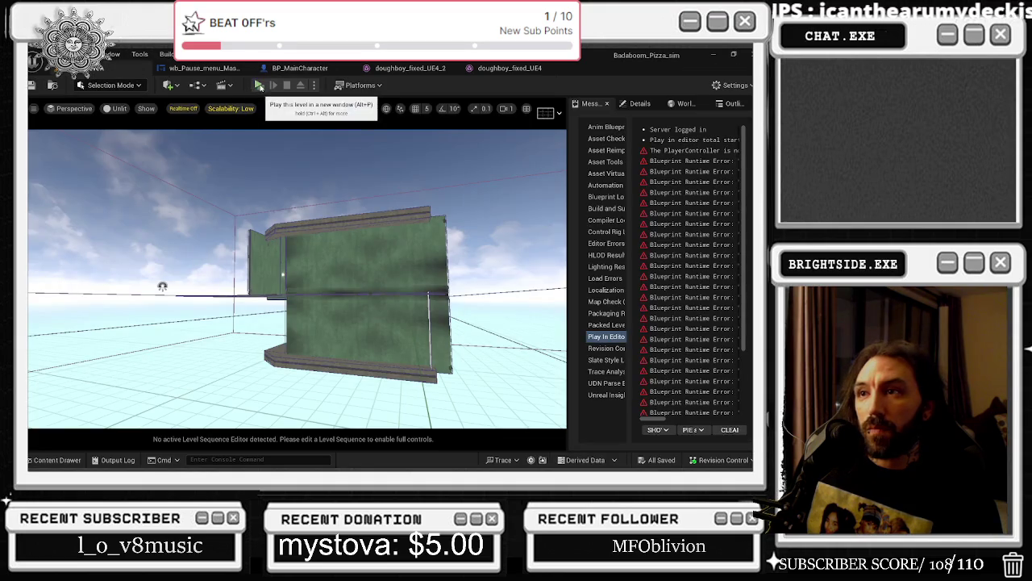
- Run Play In Editor to view the chef in the Game Mode lobby, then stop it
left_click(259, 85)
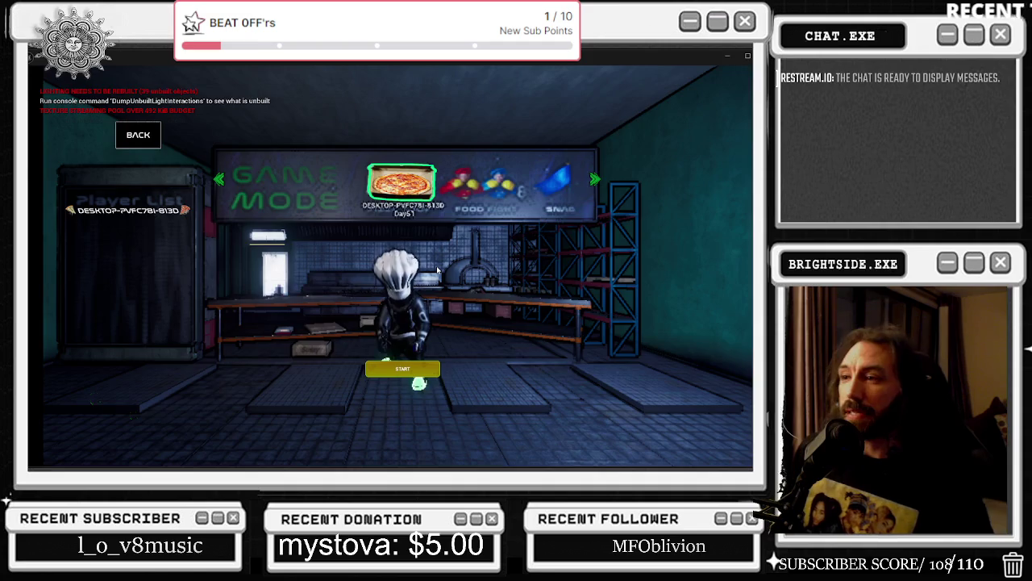
key("Escape")
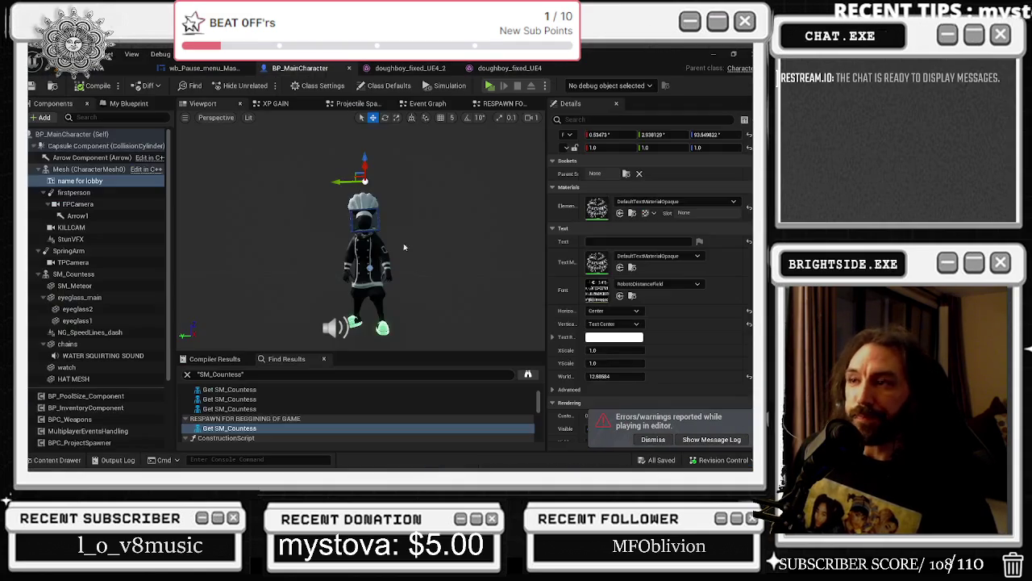
- Lower the name for lobby label on Z and recompile BP_MainCharacter with F7
left_click_drag(387, 168, 382, 185)
left_click_drag(352, 218, 351, 223)
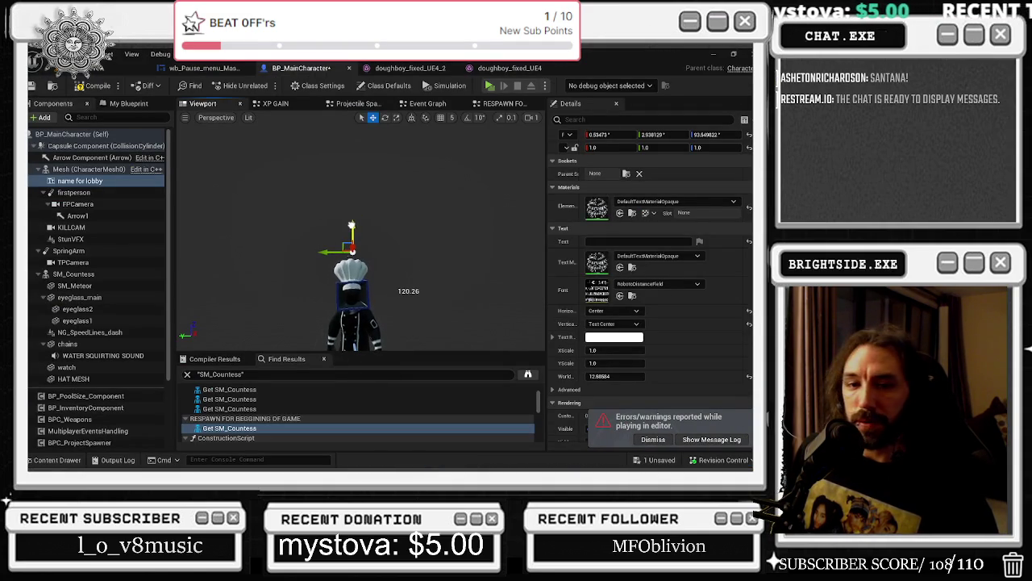
left_click_drag(417, 242, 354, 245)
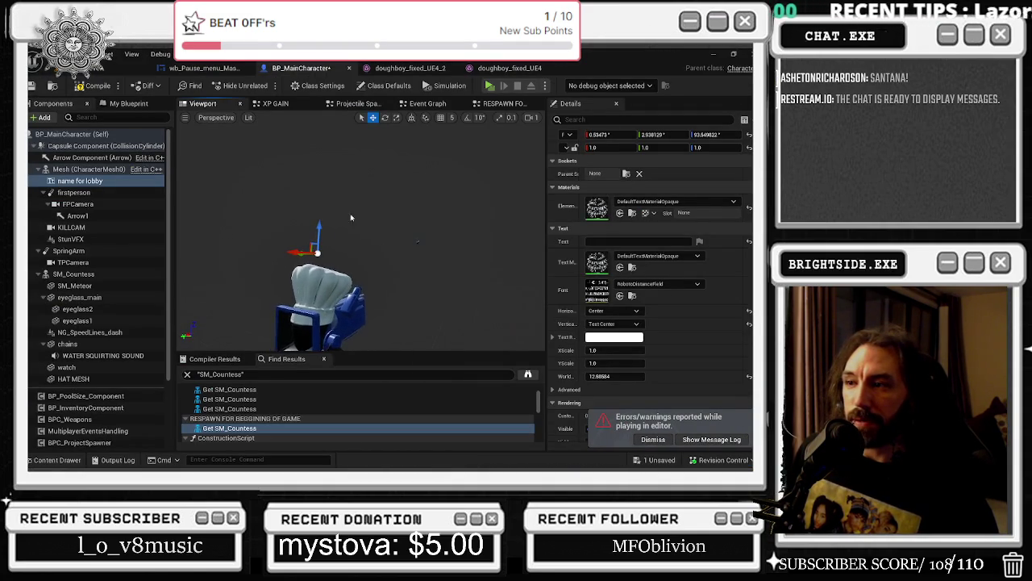
key("F7")
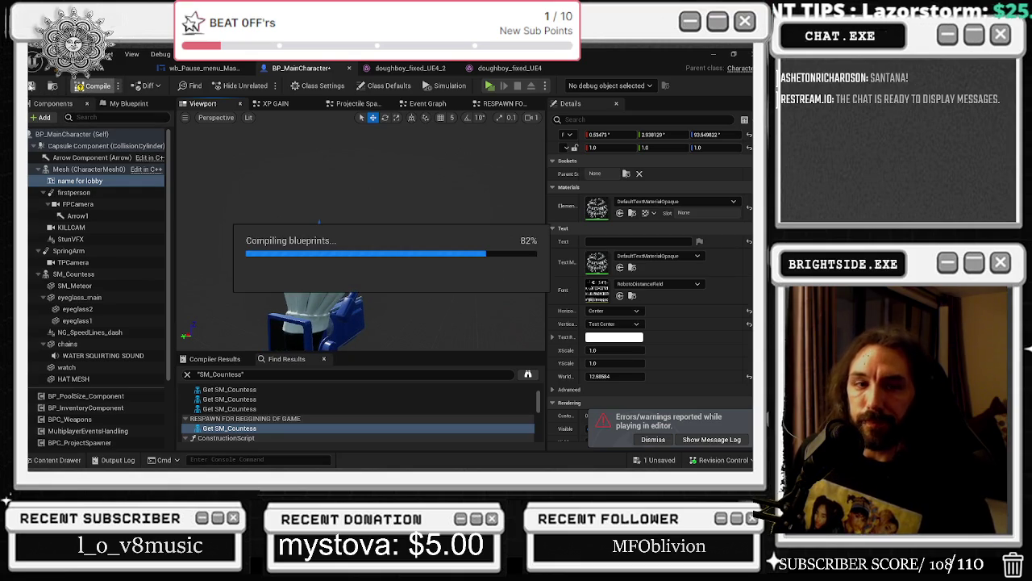
- Start a play-mode test and walk the chef back and forth toward the counter
left_click(108, 68)
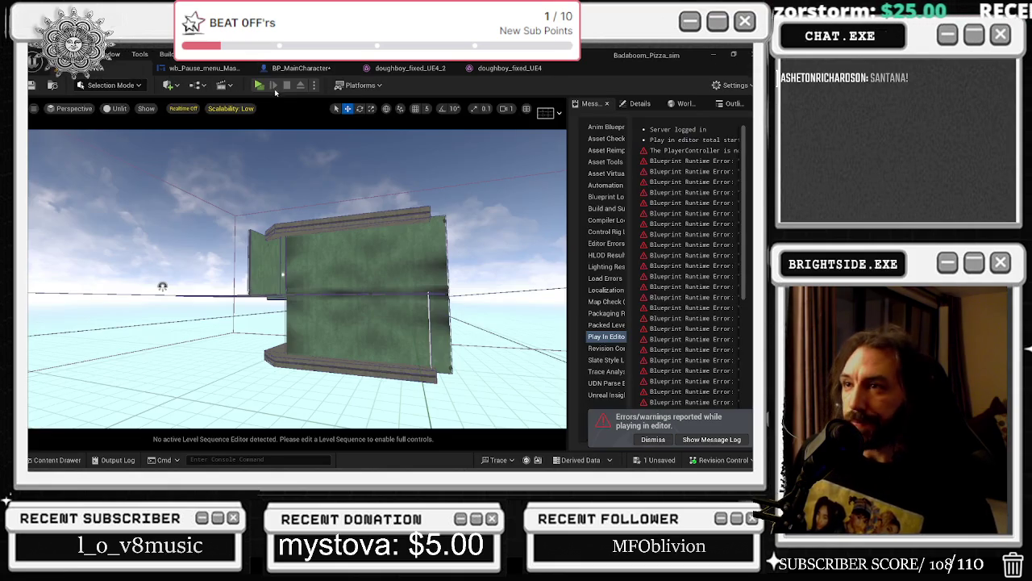
left_click(258, 85)
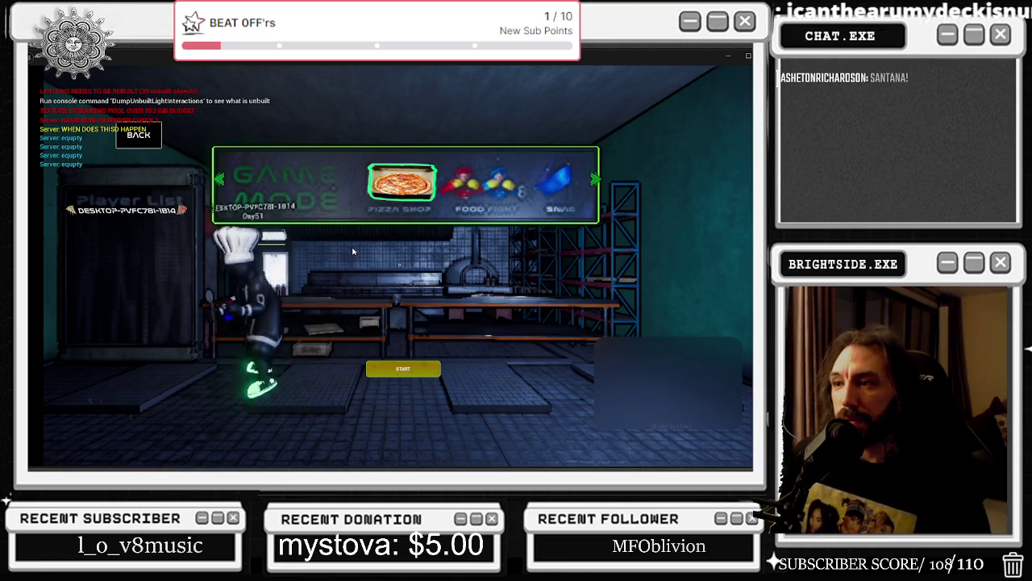
key("s")
key("w")
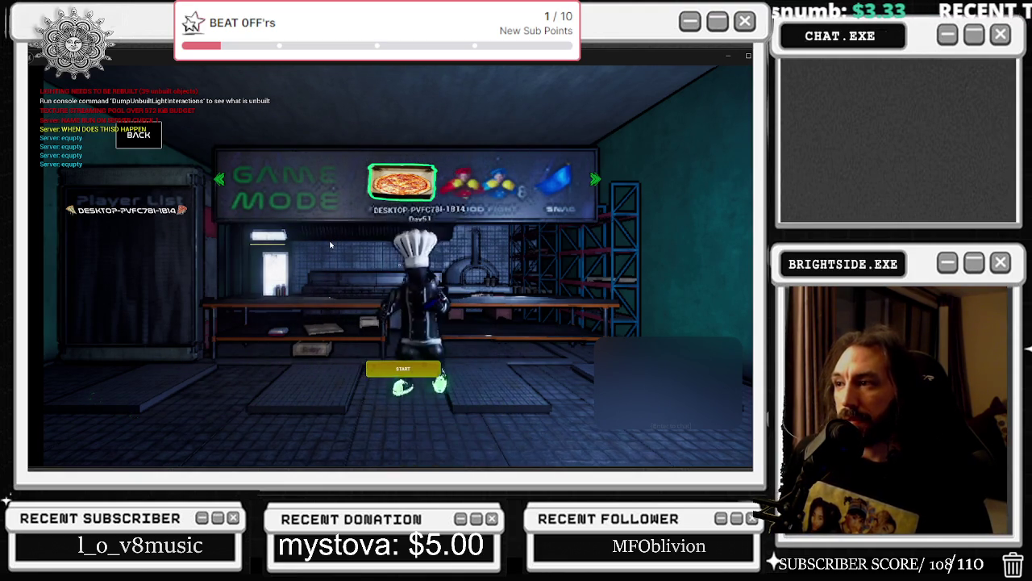
key("a")
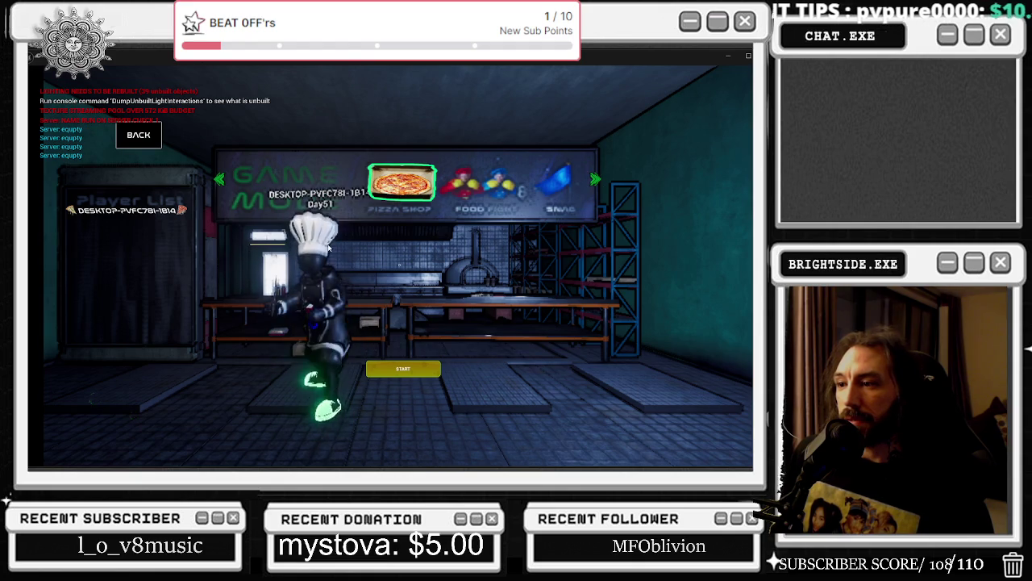
key("w")
key("a")
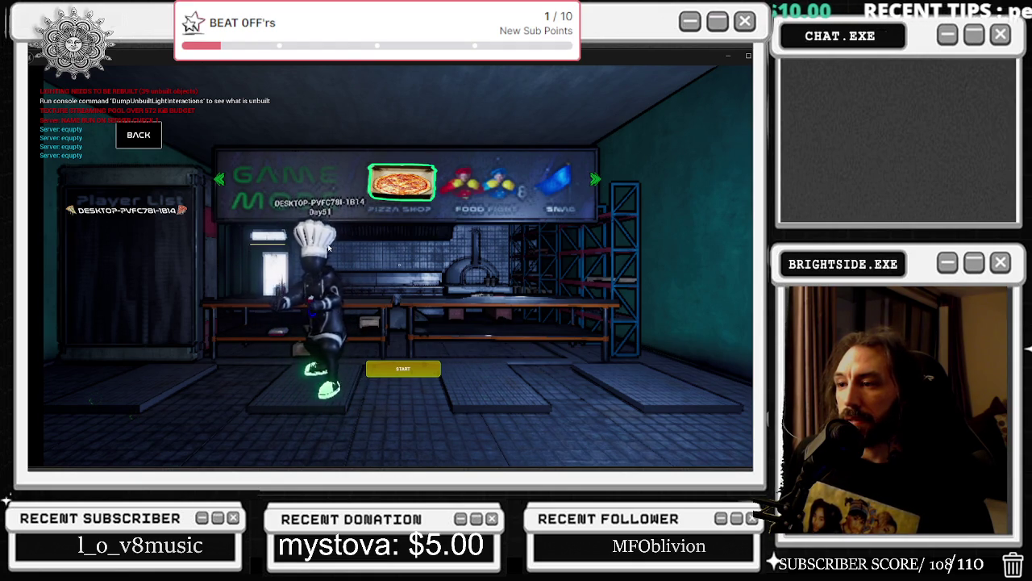
- Run the chef to the right shelves, pick up the orange board, then end the session
key("d")
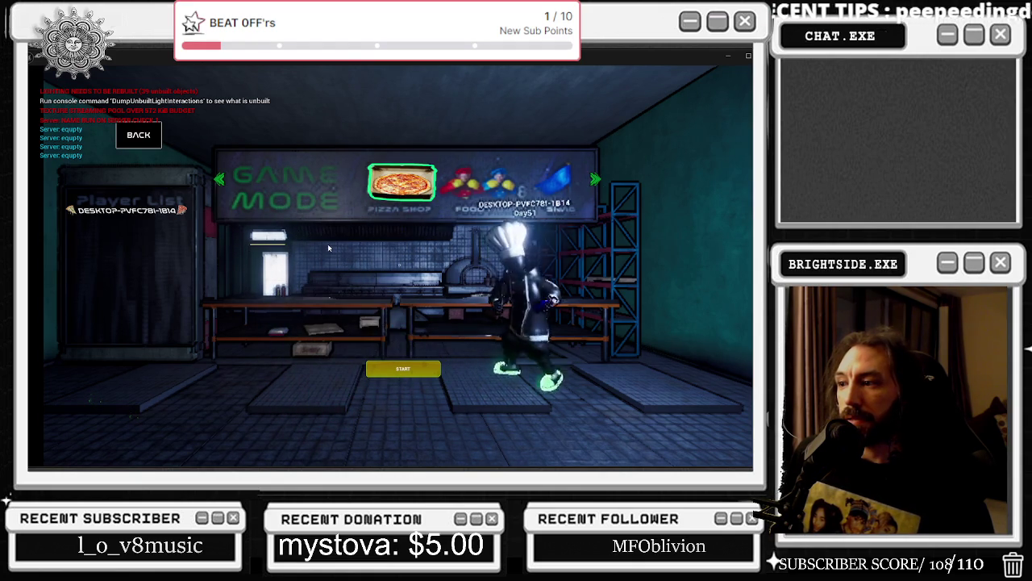
key("a")
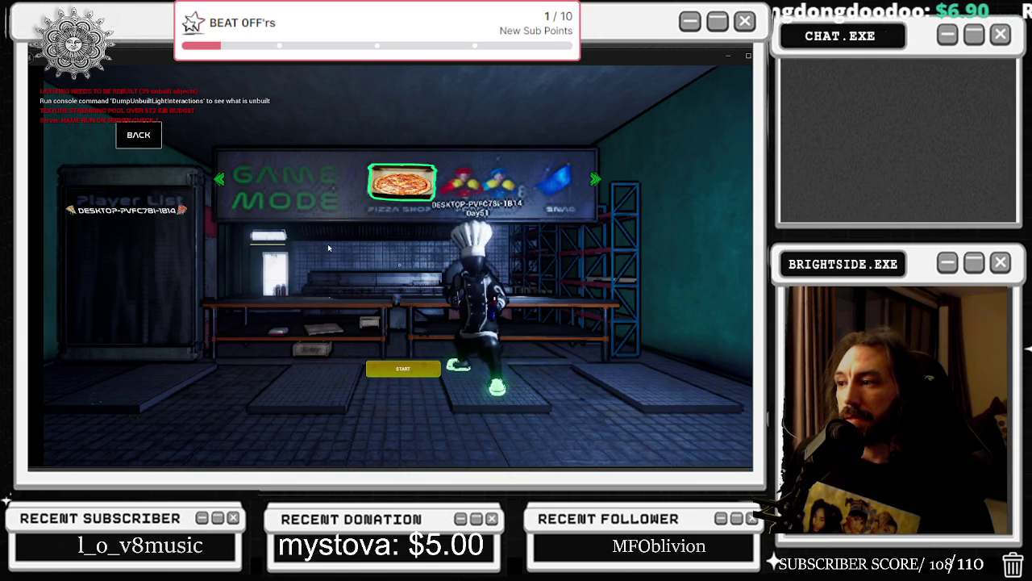
key("d")
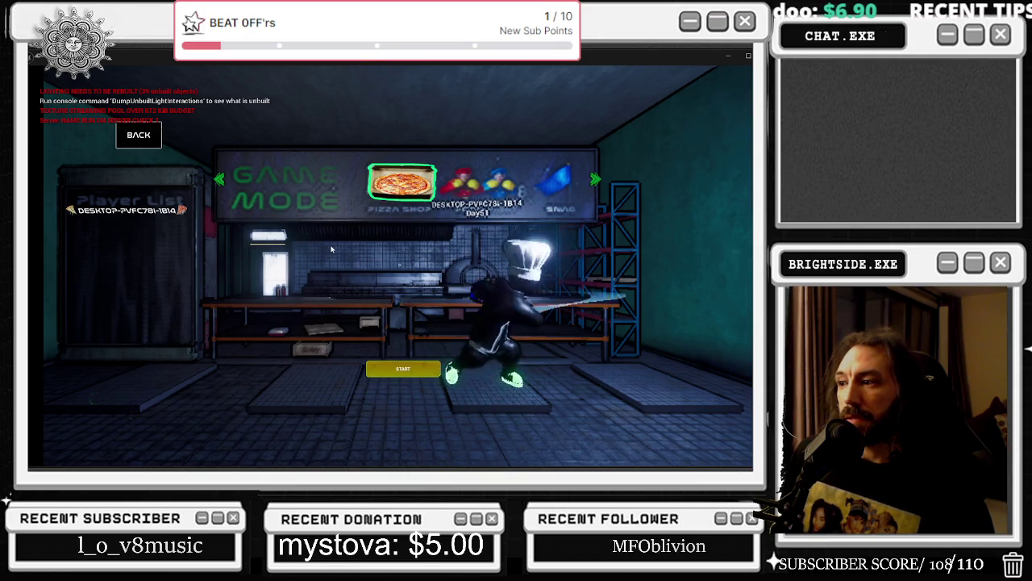
key("e")
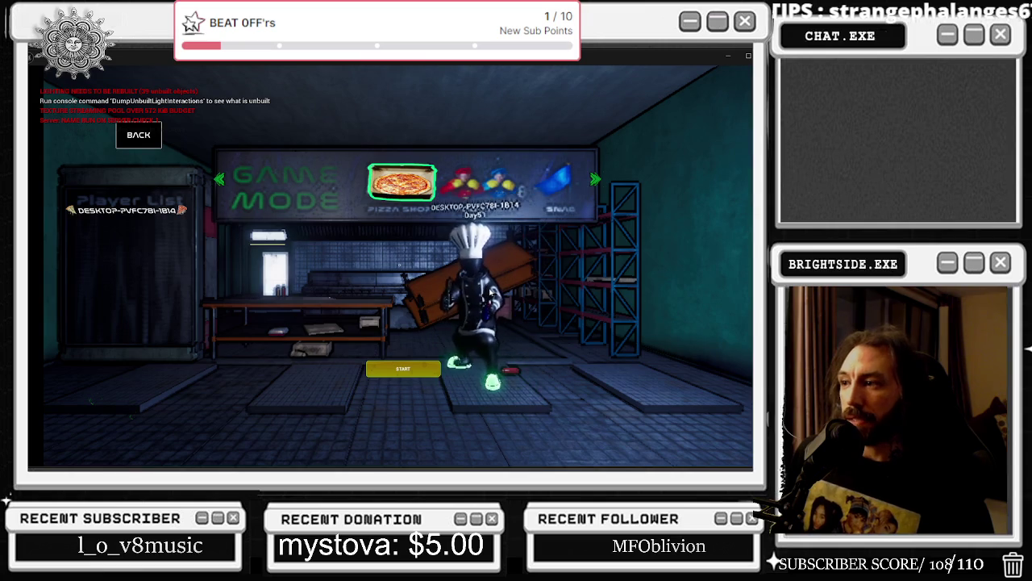
key("s")
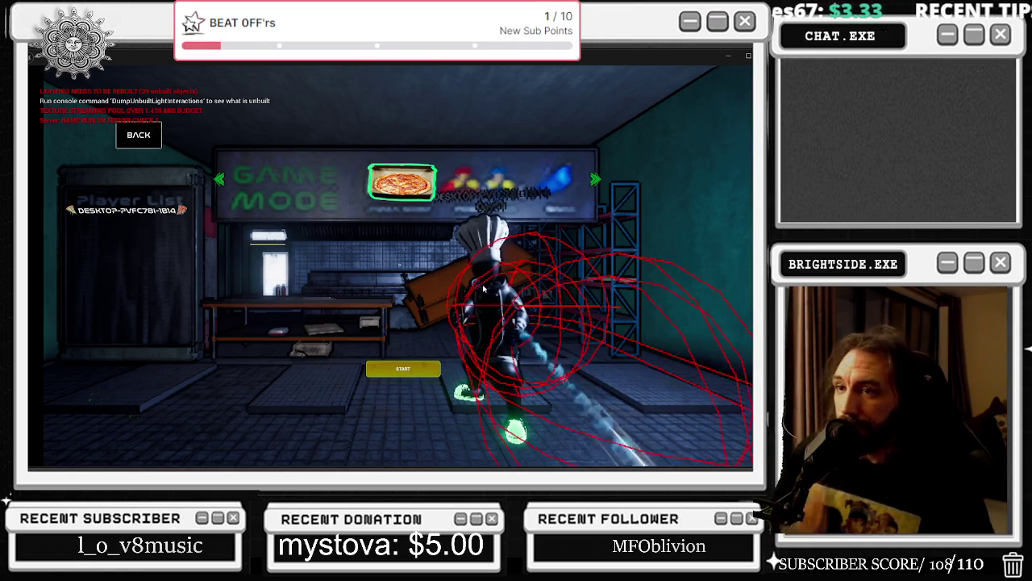
key("Escape")
- Drag the chains necklace component onto the character Mesh (CharacterMesh0) in BP_MainCharacter
left_click(384, 68)
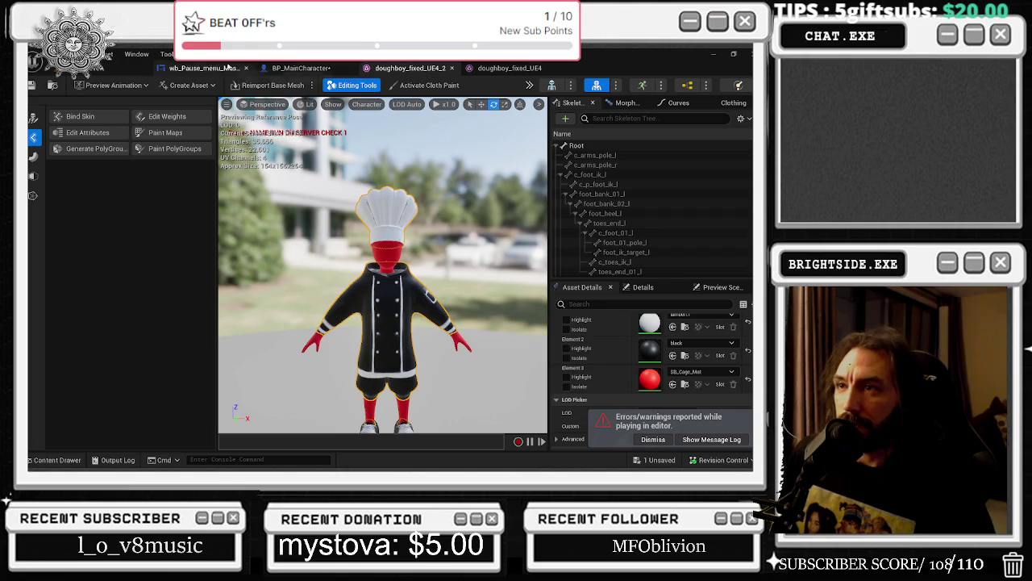
left_click(300, 67)
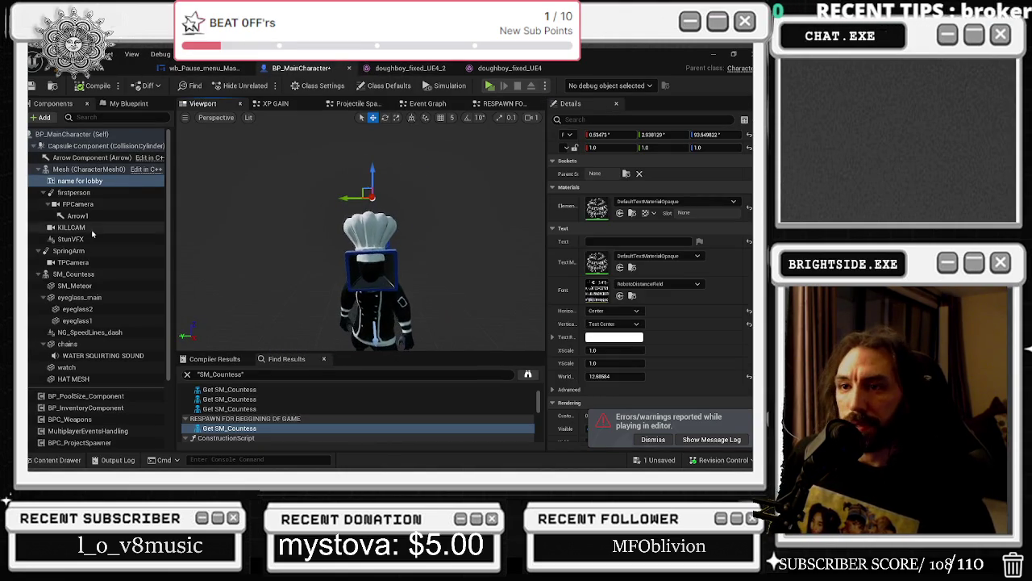
left_click(92, 343)
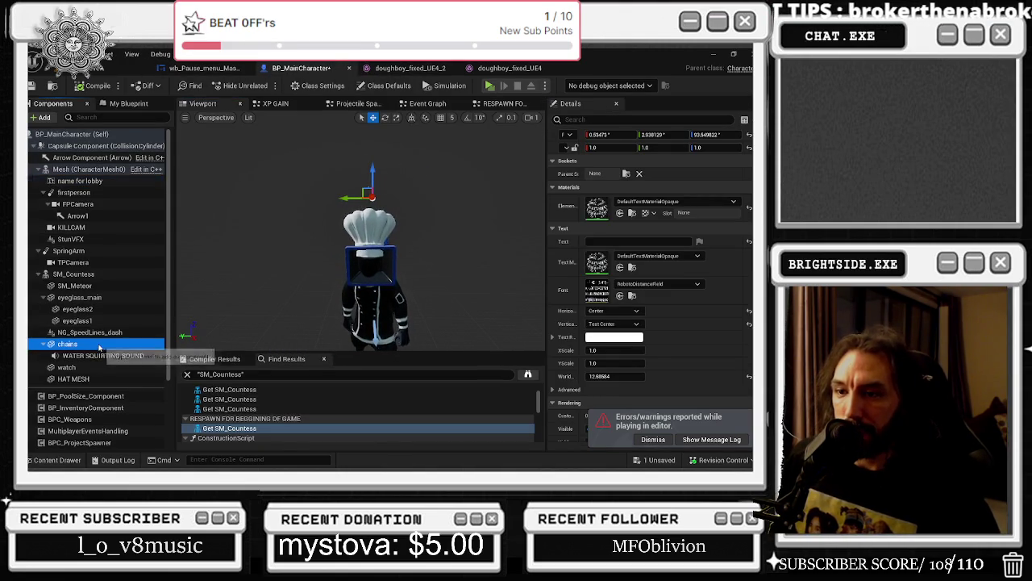
left_click(105, 367)
left_click(68, 343)
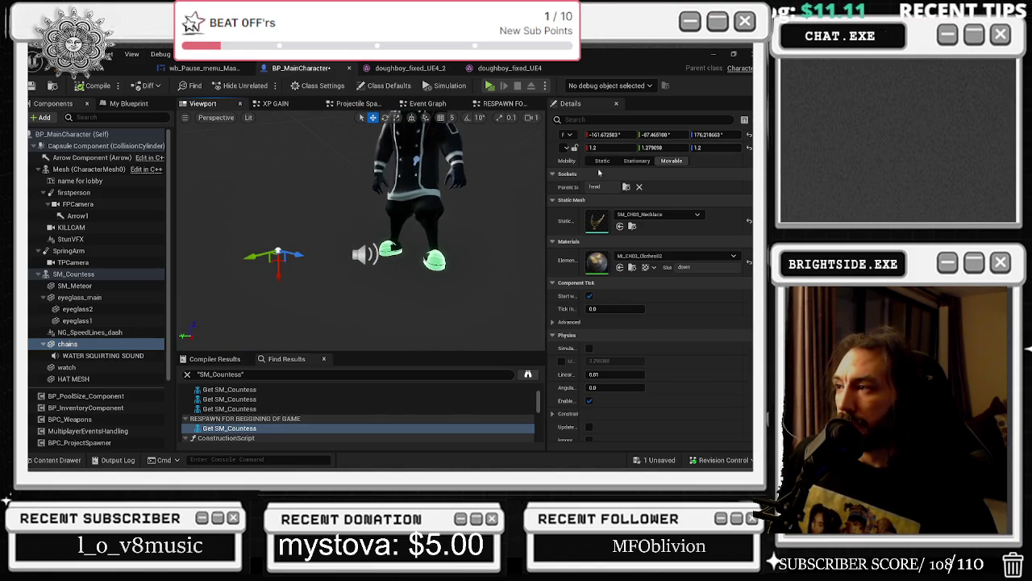
left_click_drag(68, 343, 70, 172)
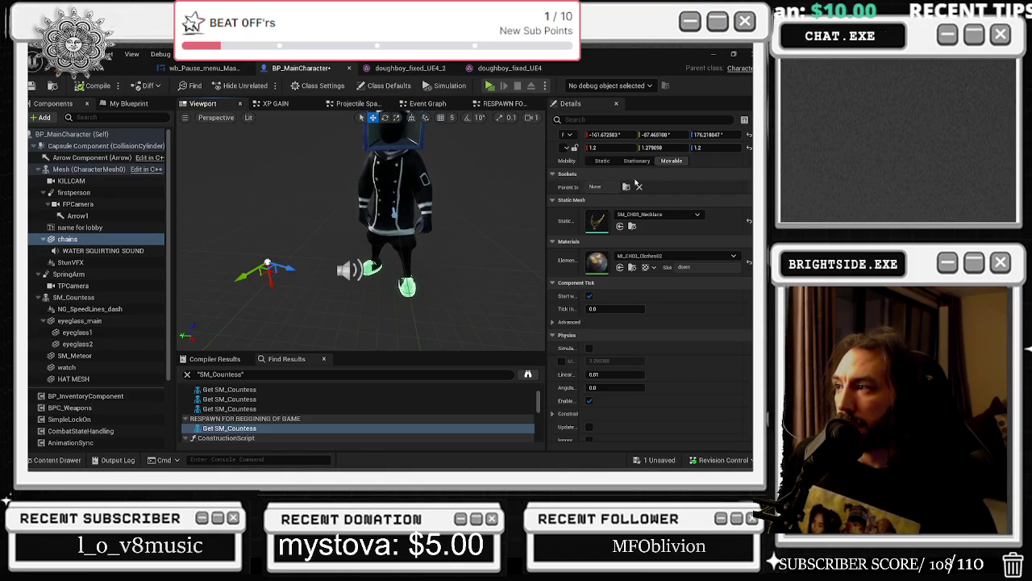
- Set the chains component's parent socket to head
left_click(626, 187)
type("head")
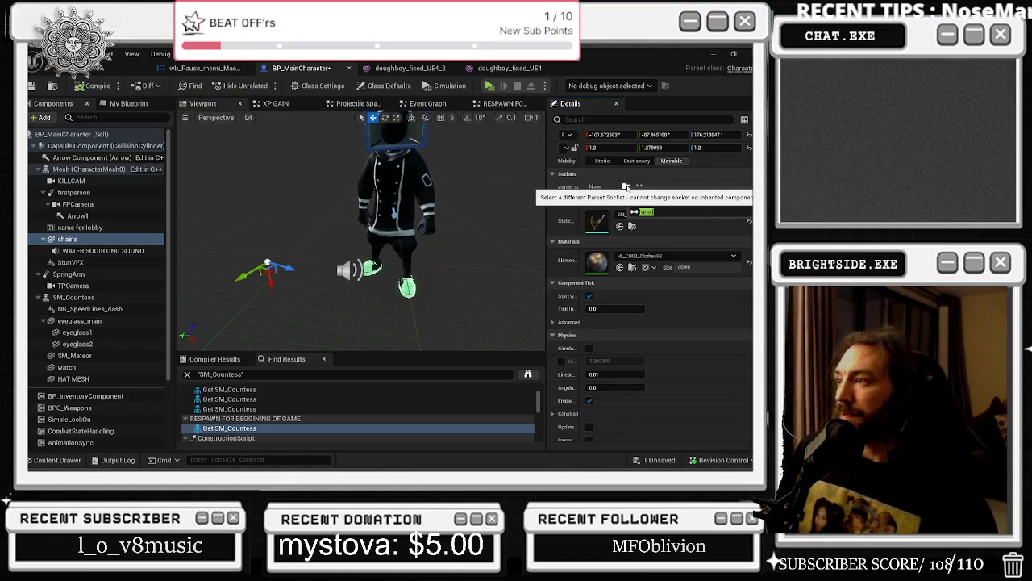
key("Return")
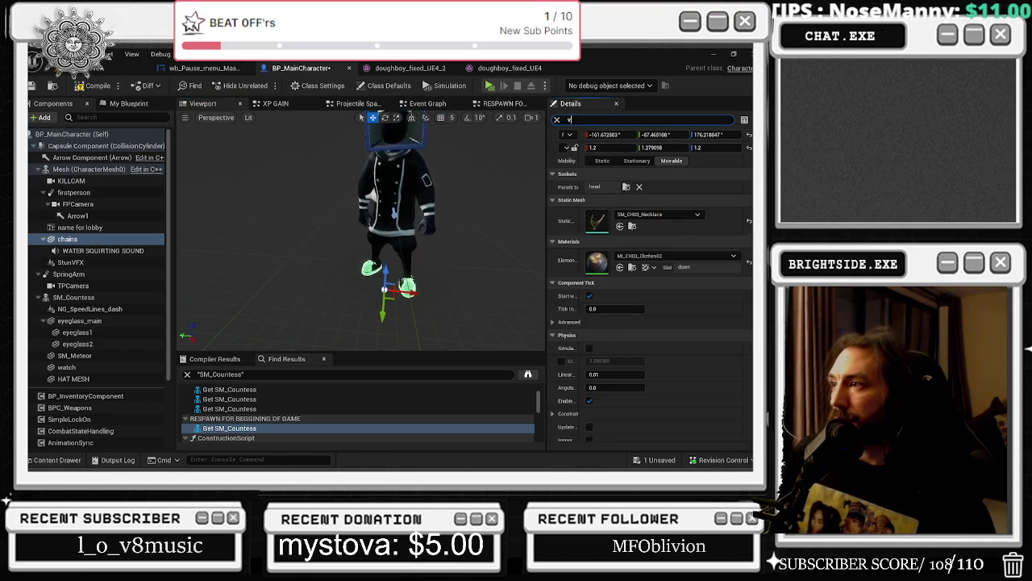
- Make the chains component visible in the blueprint viewport
type("is")
left_click(591, 188)
key("f")
- Orbit and zoom around the chef to check the gold chain, then open the XP GAIN graph
scroll(466, 181, "down", 3)
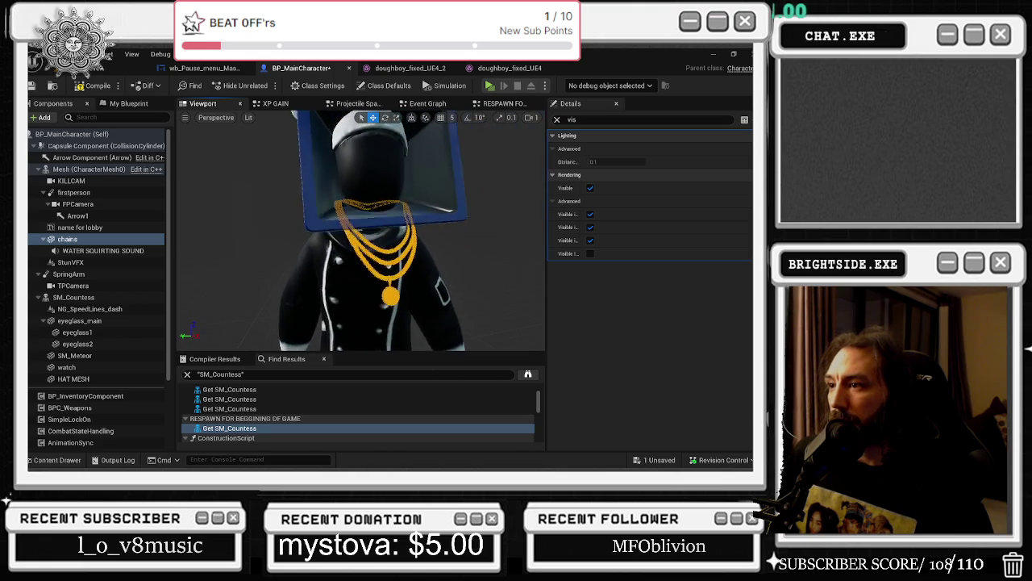
mouse_move(465, 181)
left_mouse_down()
mouse_move(435, 182)
mouse_move(466, 180)
left_mouse_up()
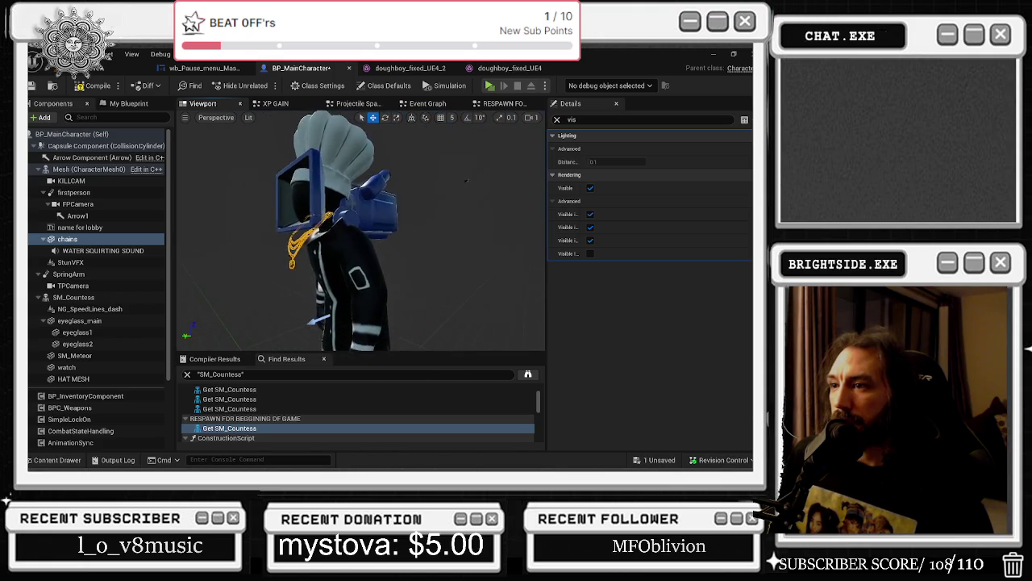
left_click(339, 228)
mouse_move(339, 227)
left_mouse_down()
mouse_move(355, 227)
mouse_move(322, 227)
mouse_move(357, 220)
left_mouse_up()
left_click(357, 220)
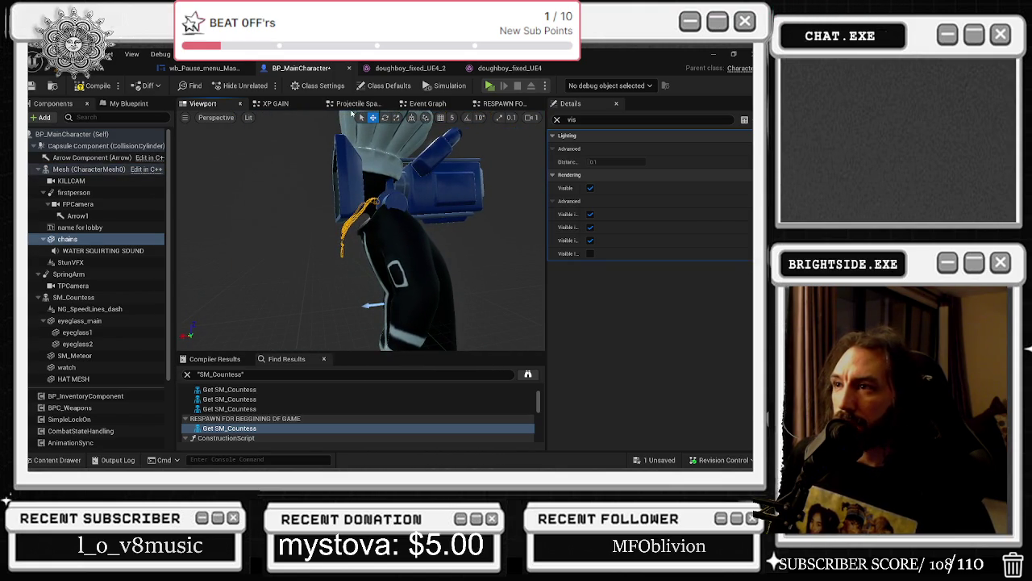
left_click_drag(376, 242, 355, 242)
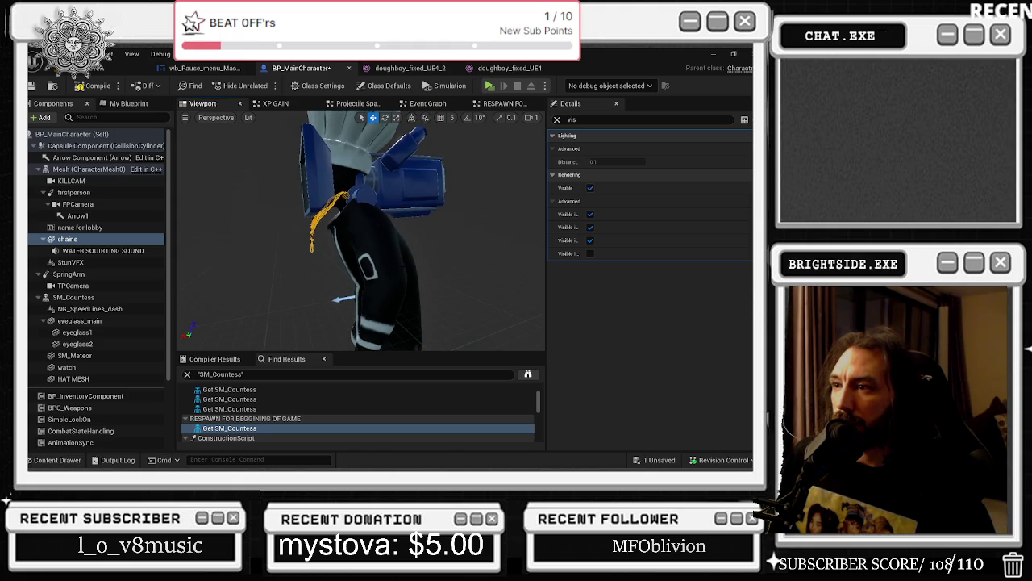
scroll(376, 297, "down", 3)
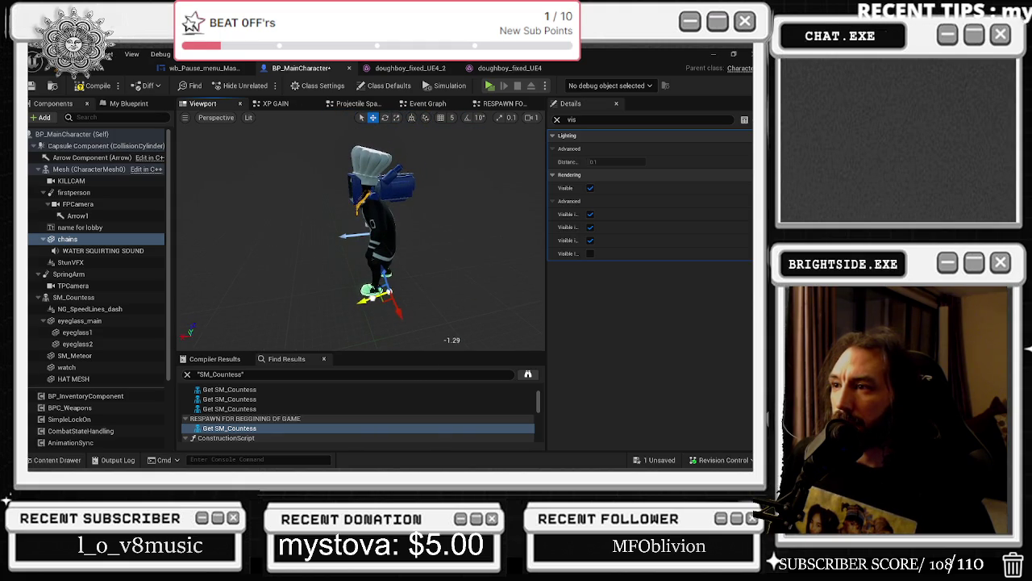
scroll(372, 290, "up", 5)
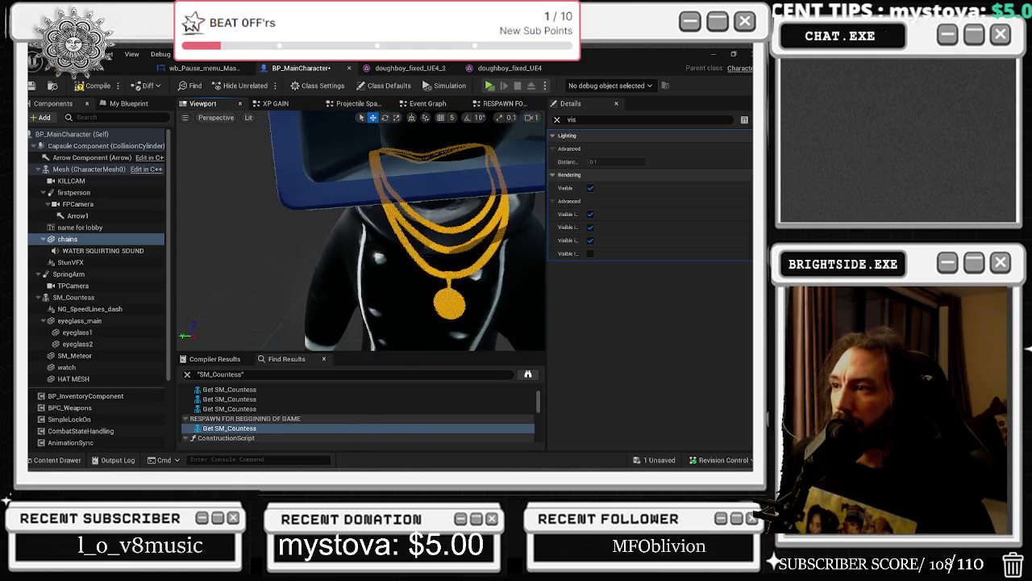
left_click(373, 290)
mouse_move(371, 242)
left_mouse_down()
mouse_move(298, 242)
mouse_move(173, 117)
left_mouse_up()
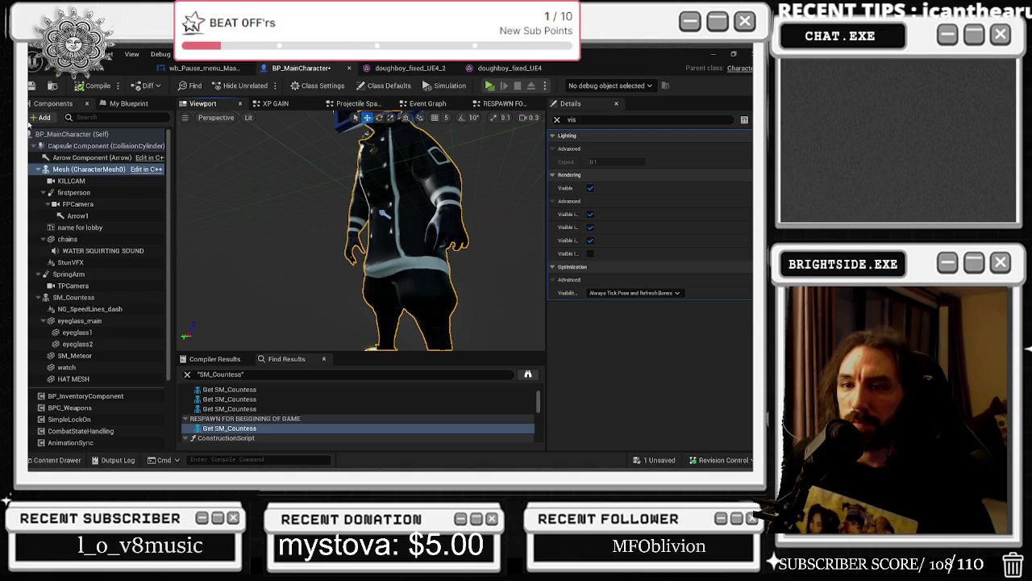
left_click(341, 105)
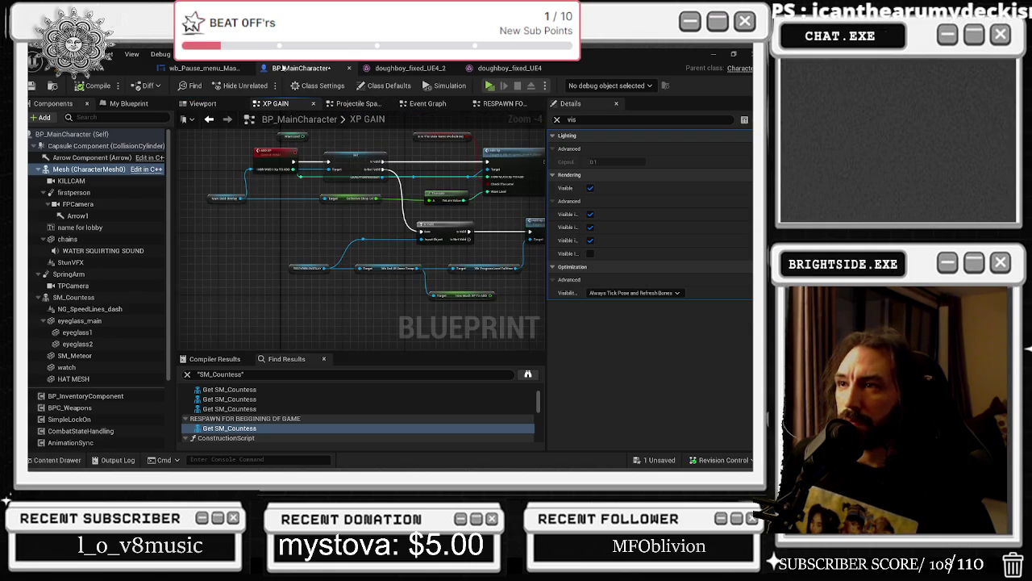
- Flip through the pause-menu widget, doughboy mesh and Badaboom_Pizza_sim level tabs and the Levels folder
left_click(194, 69)
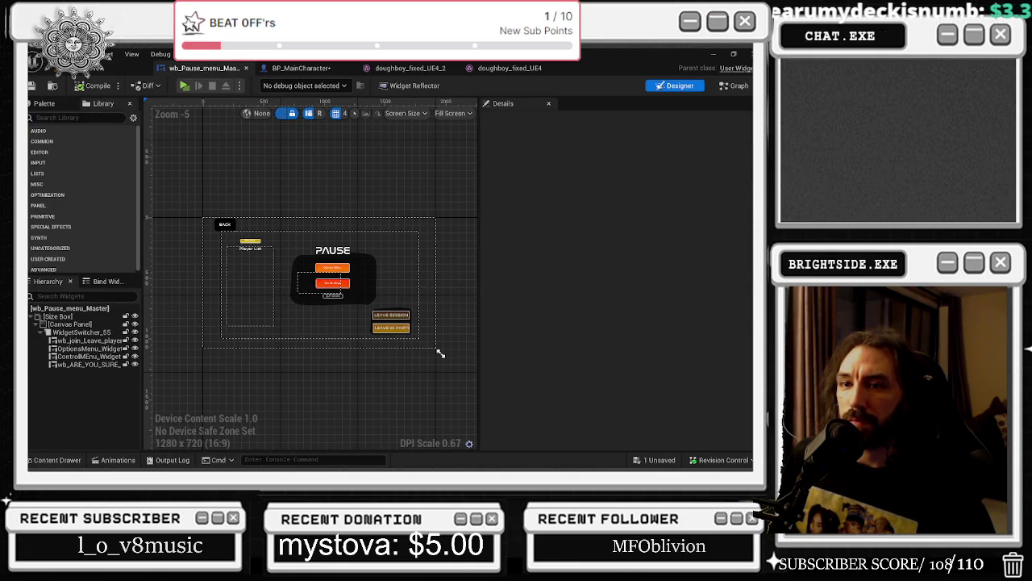
left_click(407, 69)
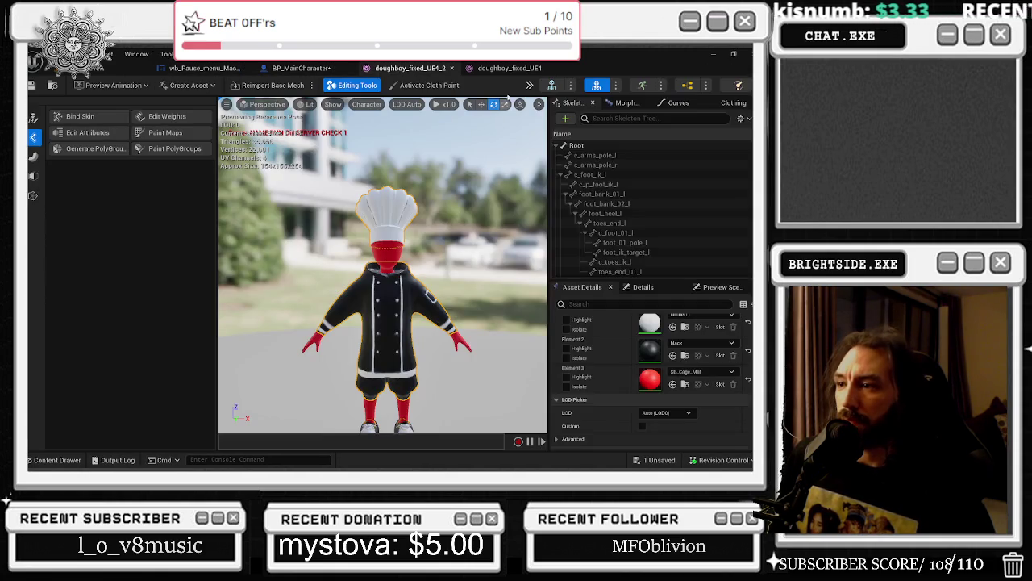
left_click(504, 69)
left_click(81, 67)
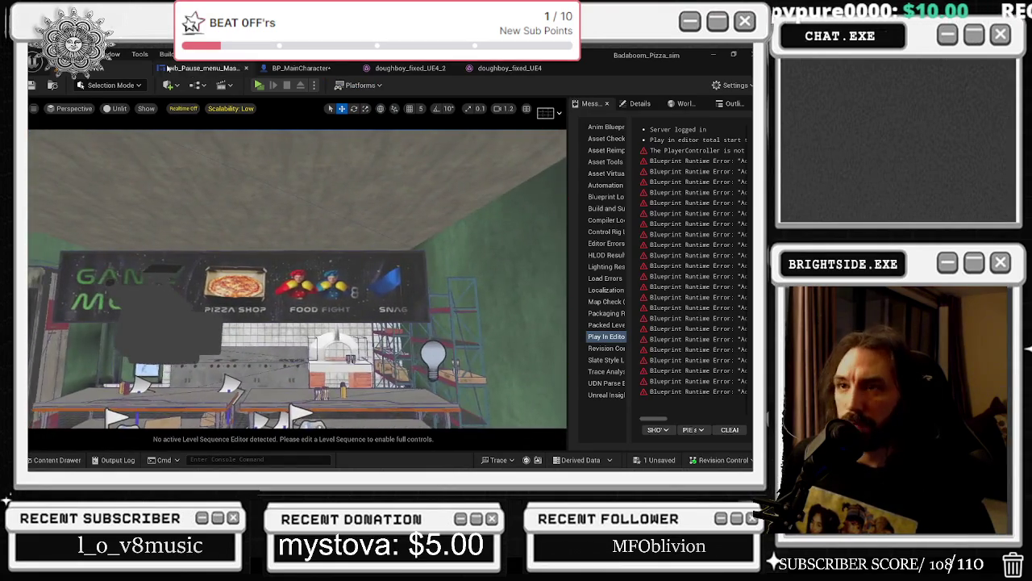
left_click(203, 68)
key("ctrl+space")
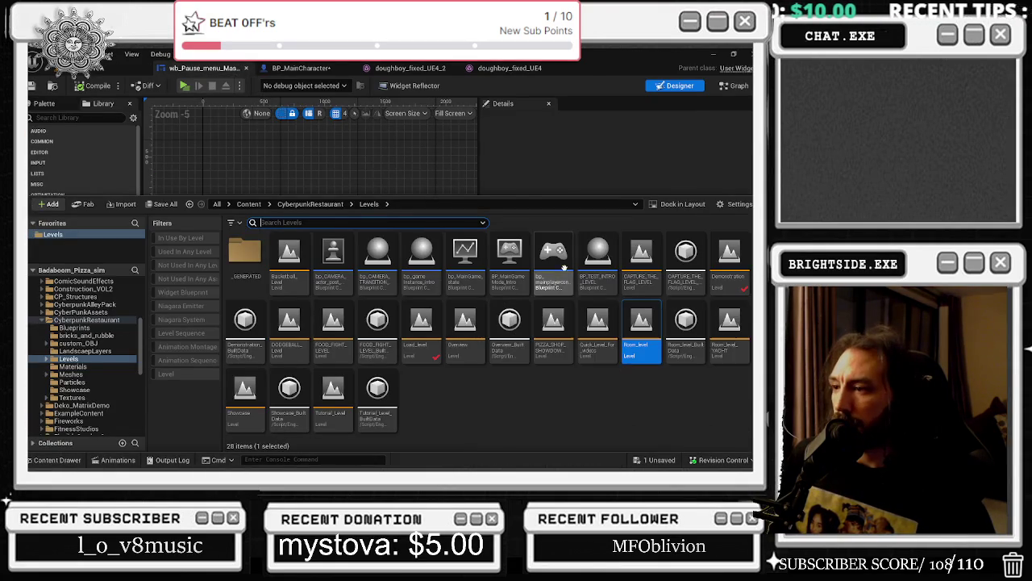
key("alt+Tab")
key("alt+Tab")
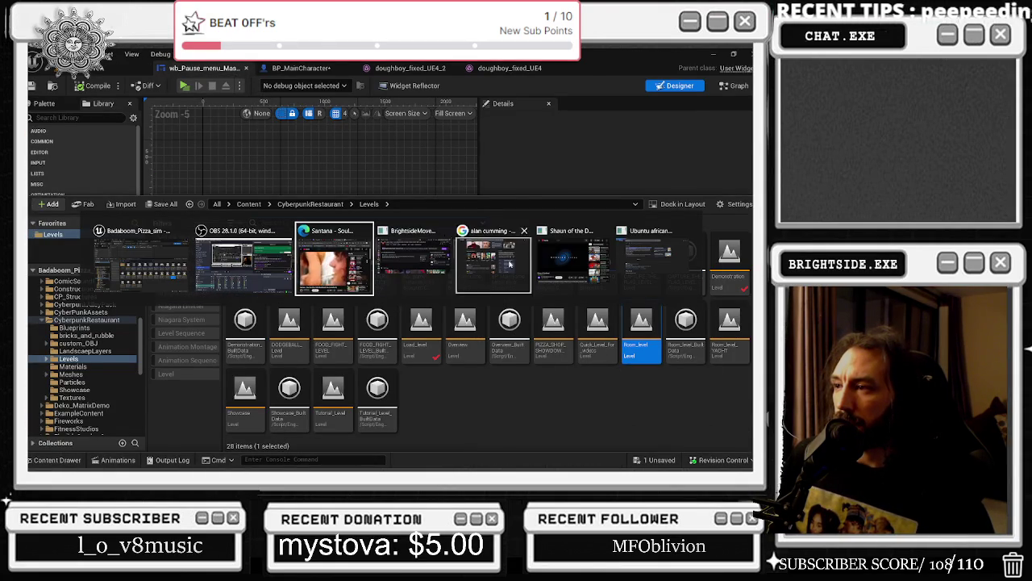
key("Escape")
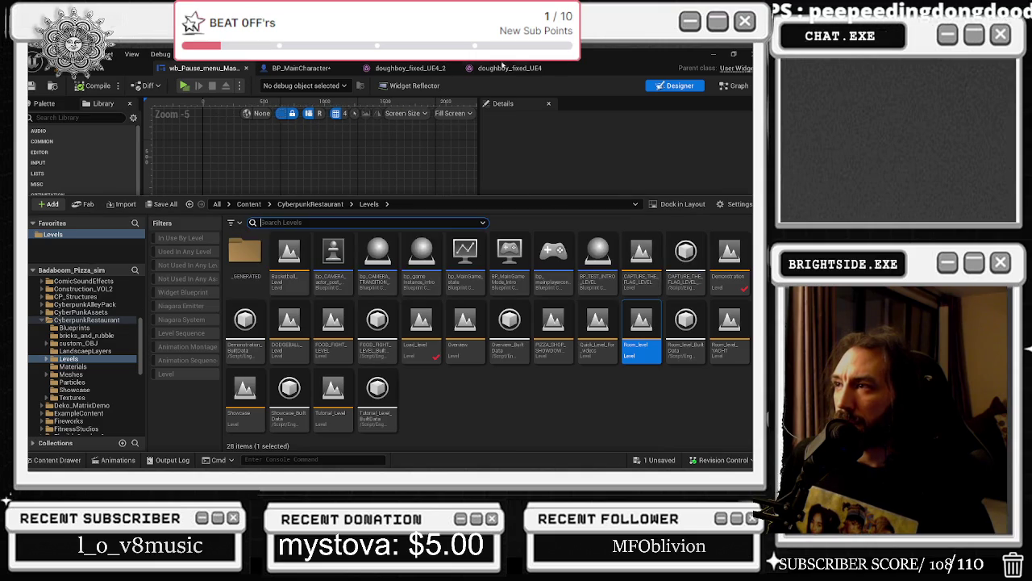
- Cycle back through the mesh and blueprint tabs, then start Play-in-Editor with Alt+P
left_click(510, 68)
left_click(405, 69)
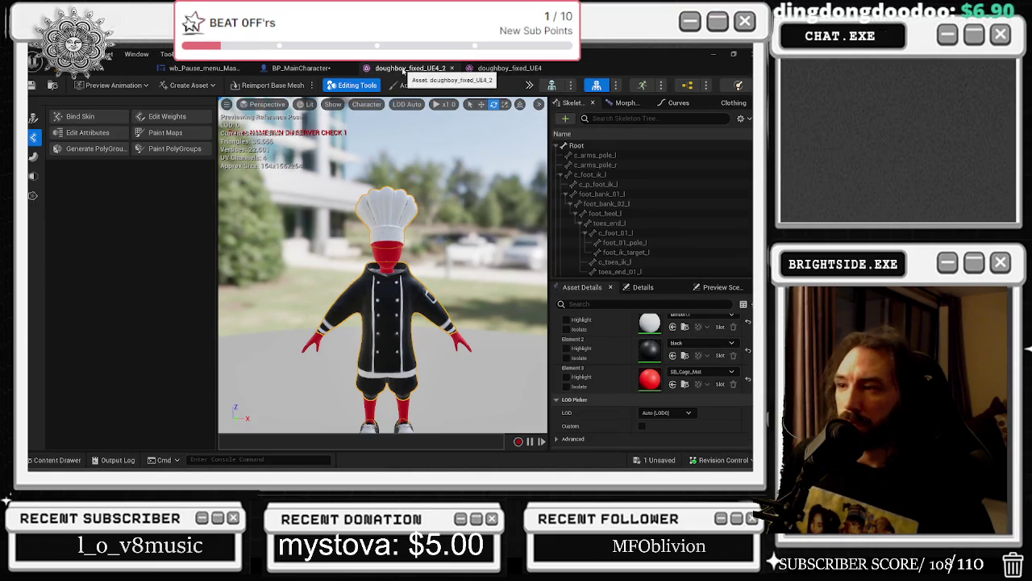
left_click(317, 70)
left_click(205, 70)
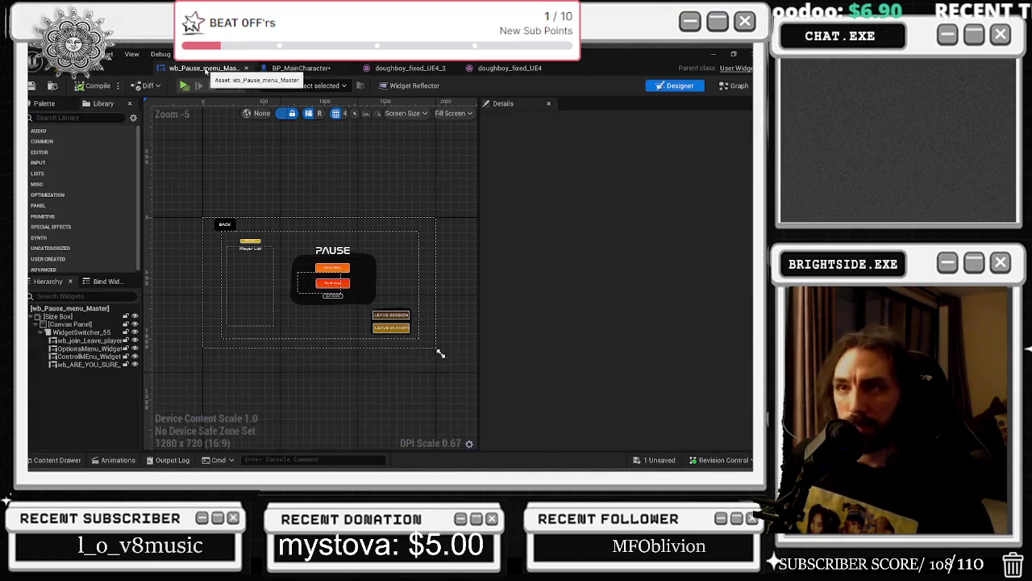
key("alt+p")
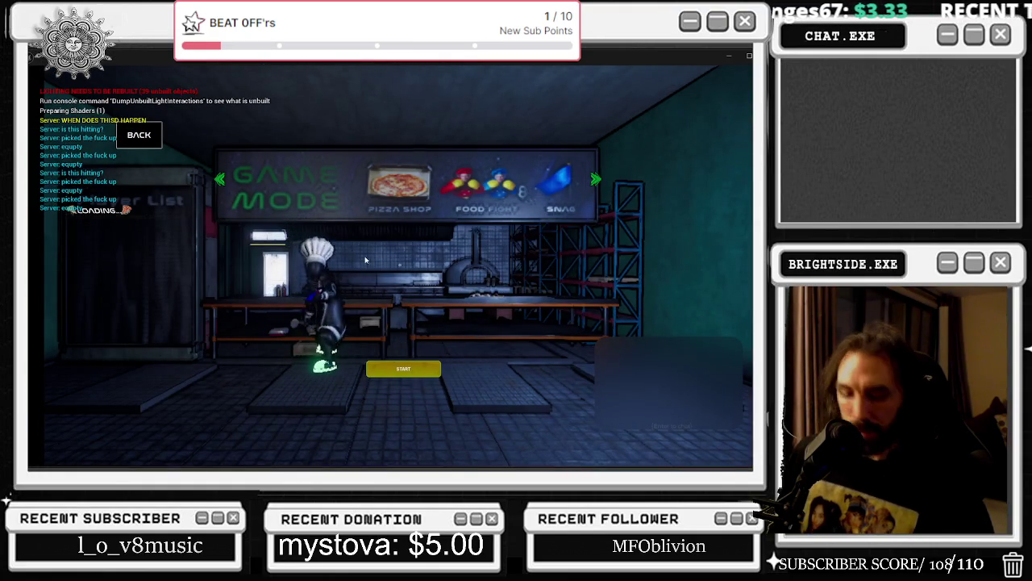
key("Escape")
left_click(427, 220)
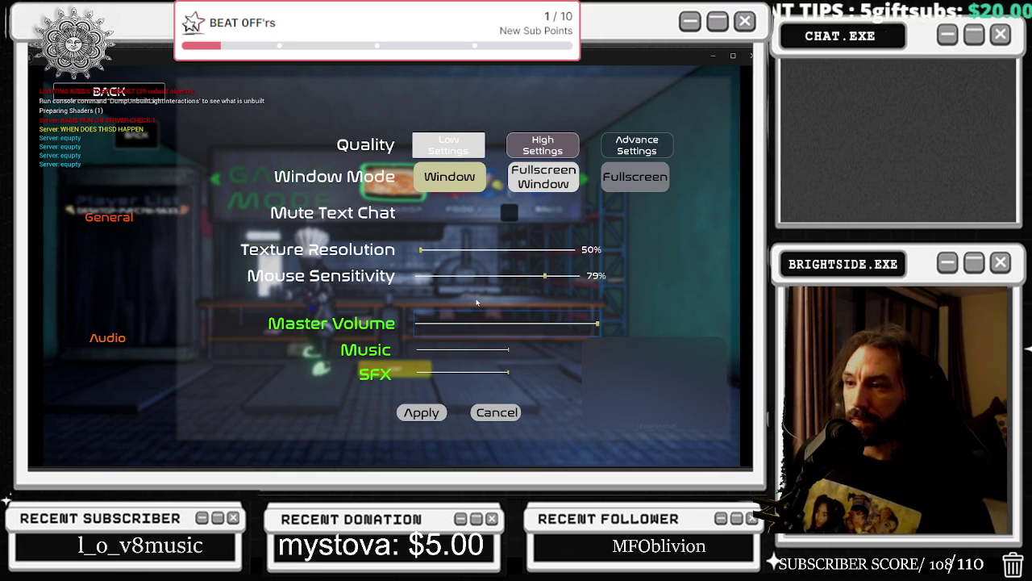
left_click(469, 181)
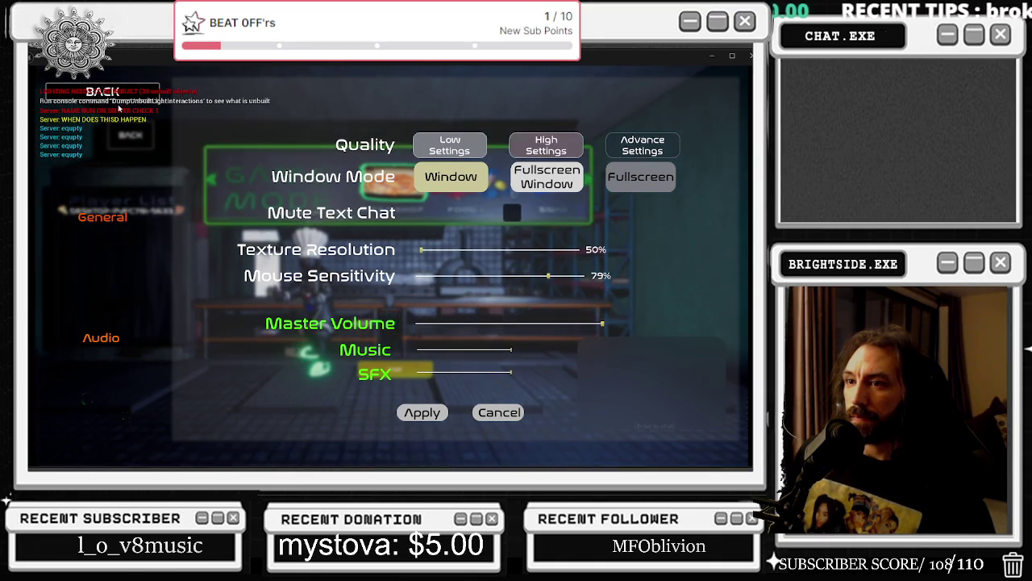
left_click(115, 100)
key("Escape")
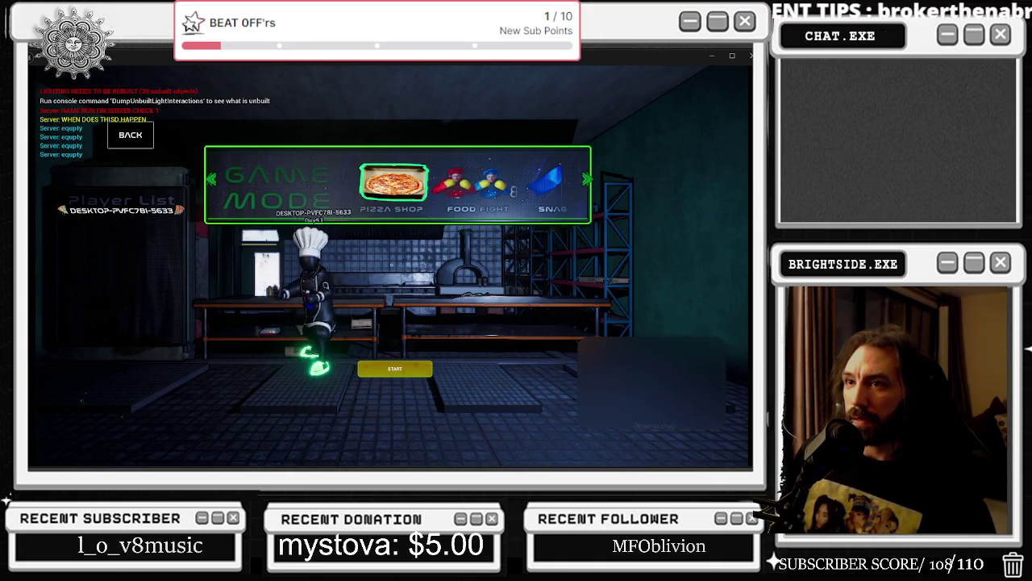
- Walk the chef around the lobby kitchen with WASD, bumping the front table and passing START
key("s")
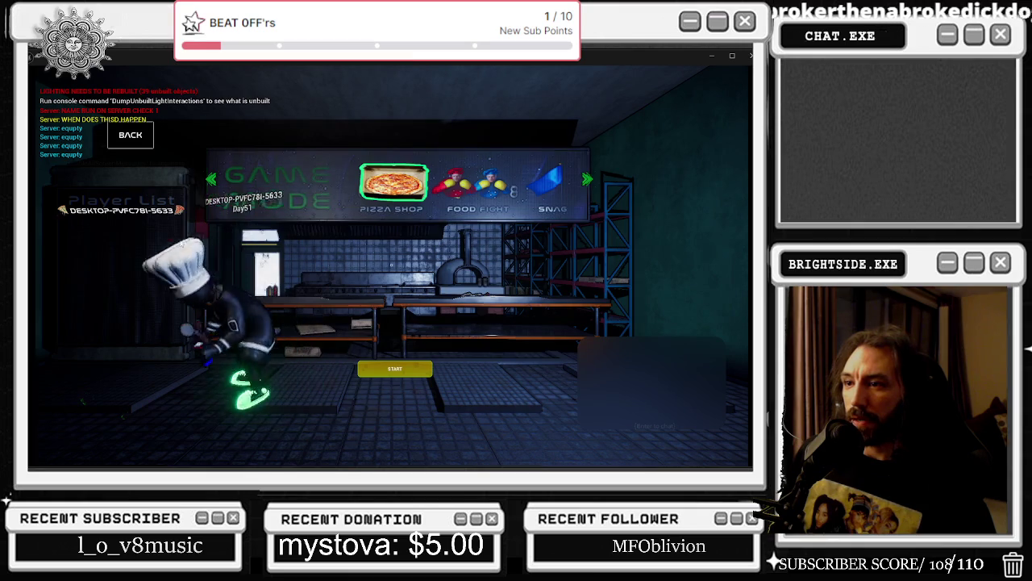
key("w")
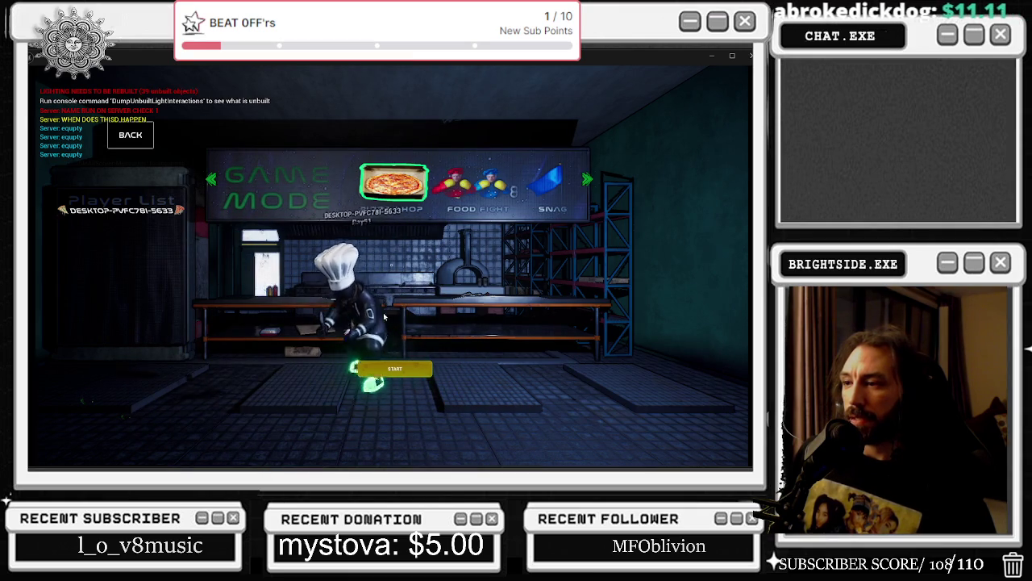
key("d")
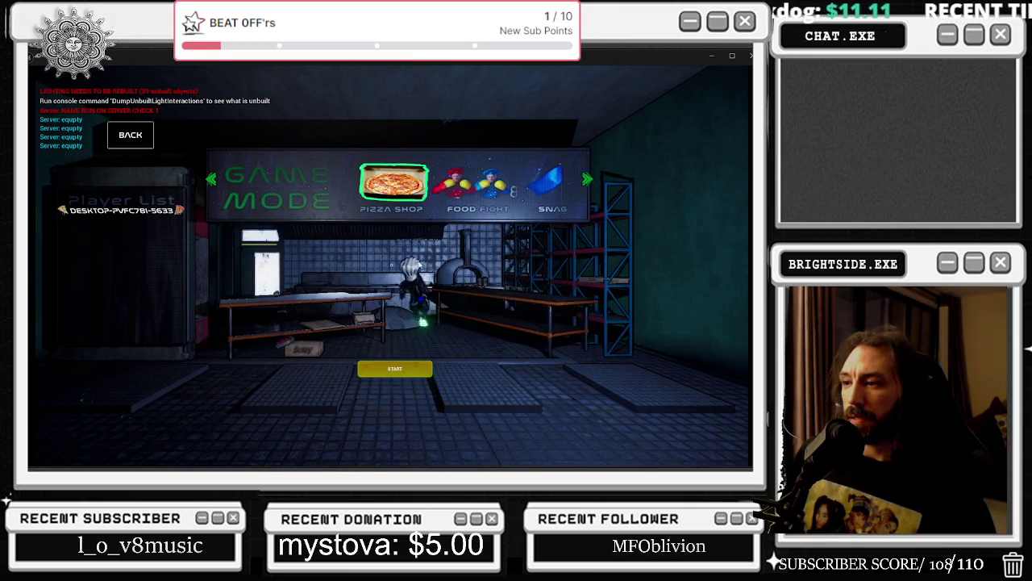
key("d")
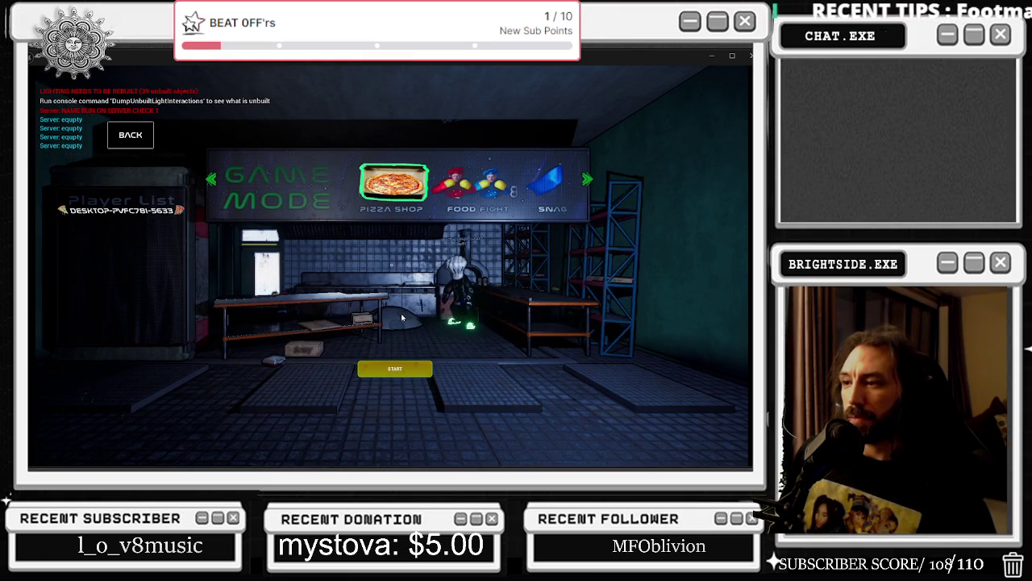
key("a")
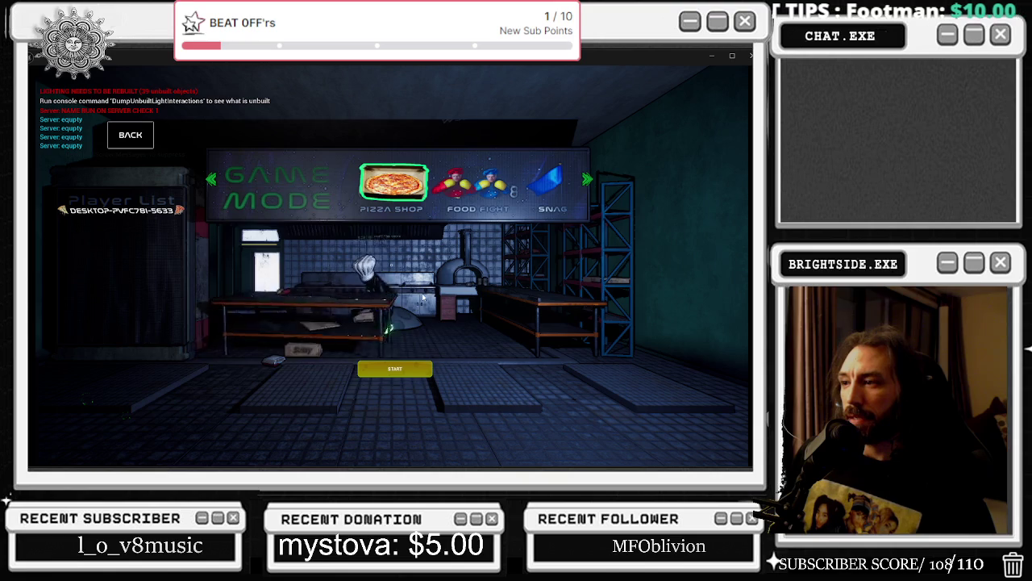
key("s")
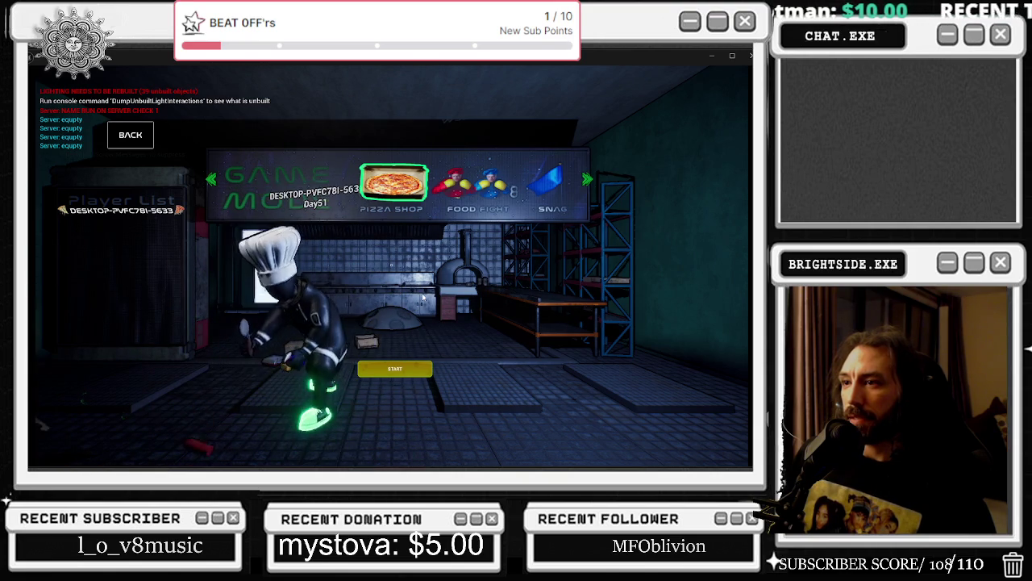
key("d")
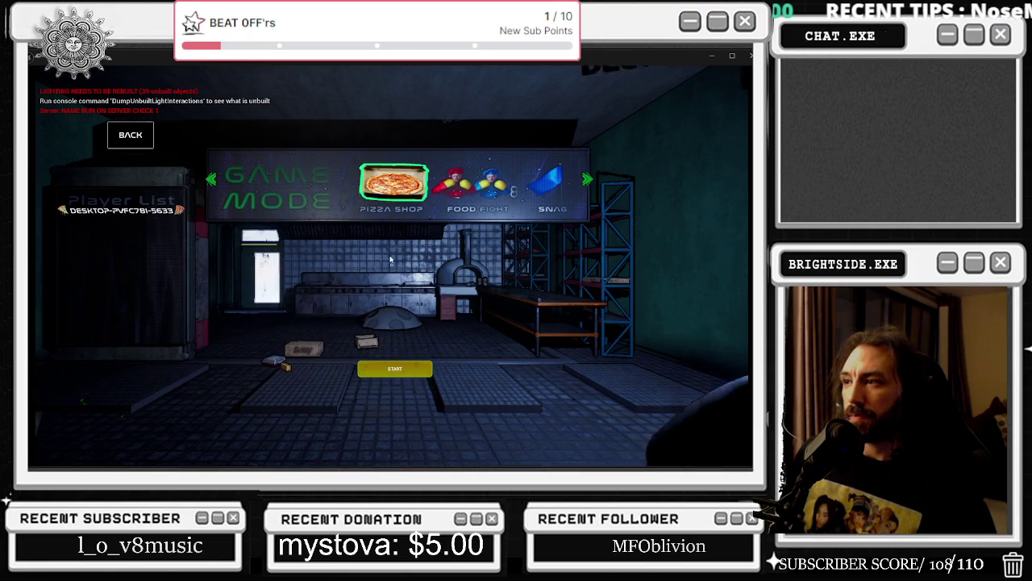
key("d")
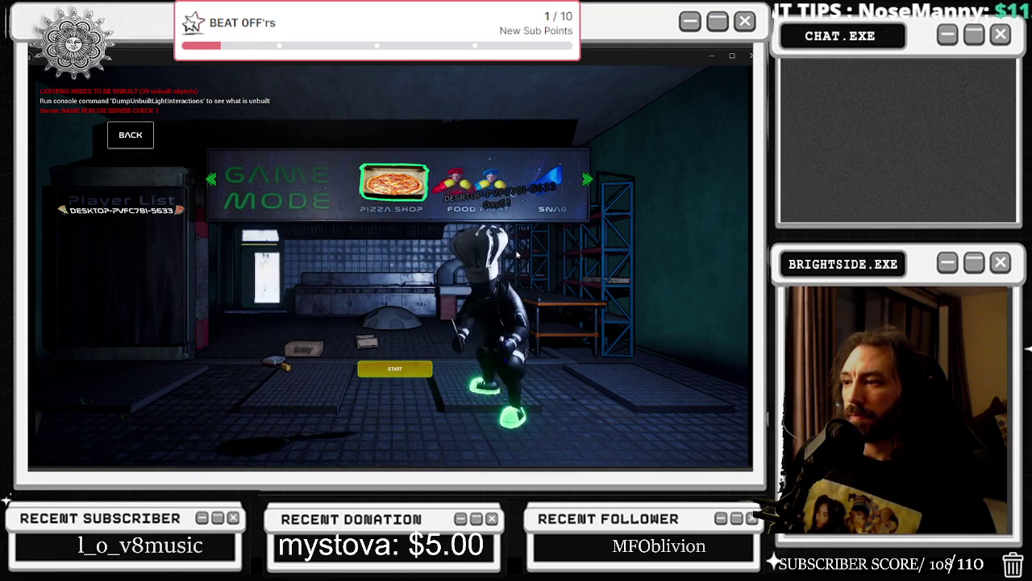